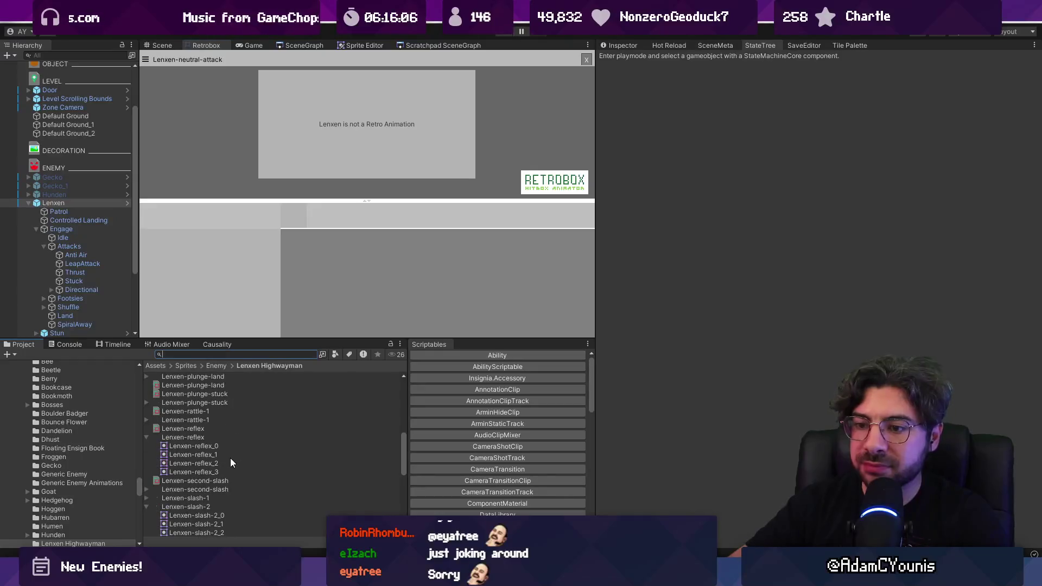
- Load the Lenxen-neutral-attack animation into Retrobox and start a playtest
{"action": "scroll", "coordinate": [216, 438], "scroll_direction": "up", "scroll_amount": 3}
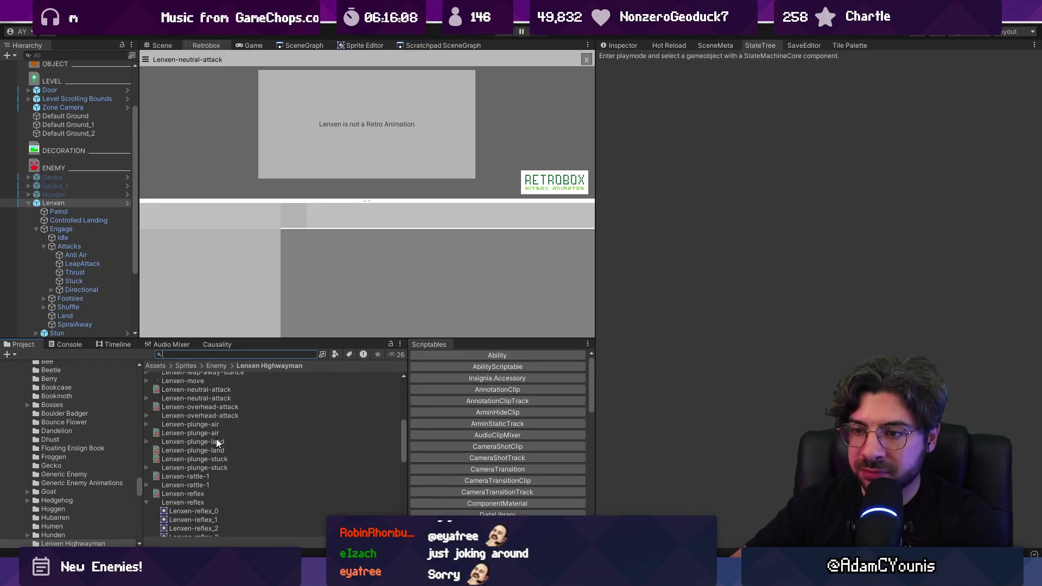
{"action": "left_click", "coordinate": [207, 390]}
{"action": "left_click", "coordinate": [448, 238]}
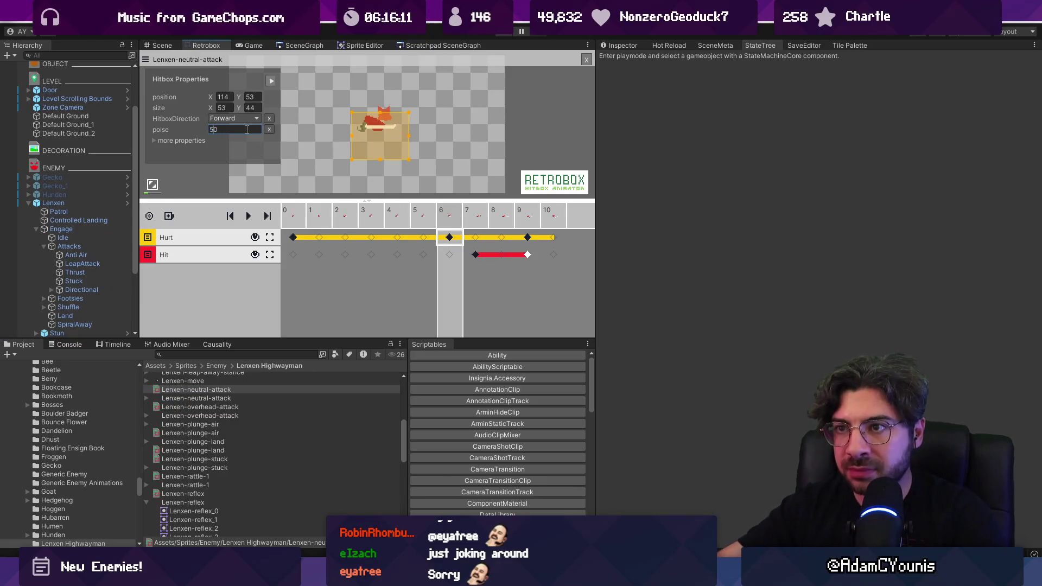
{"action": "left_click", "coordinate": [509, 34]}
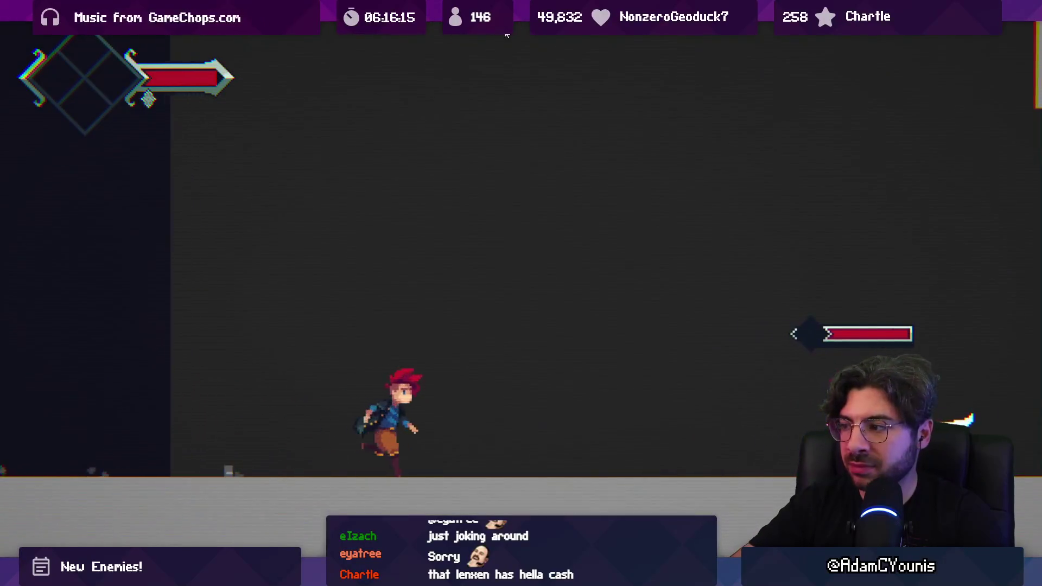
- Slash Lenxen until it is stunned and knocked down, then restore the full editor layout
{"action": "key", "text": "x"}
{"action": "key", "text": "x"}
{"action": "key", "text": "x"}
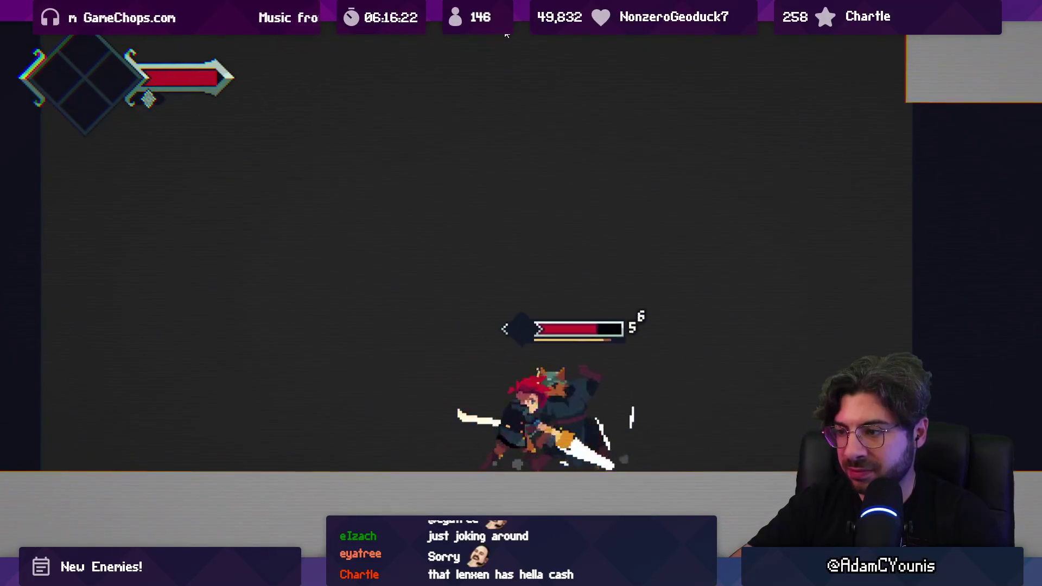
{"action": "key", "text": "x"}
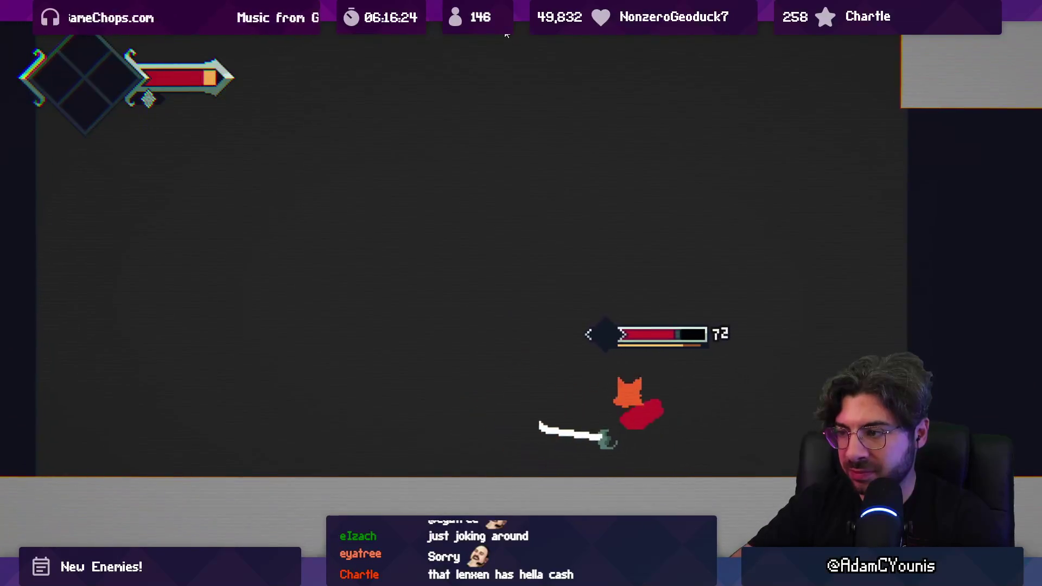
{"action": "key", "text": "x"}
{"action": "key", "text": "shift+space"}
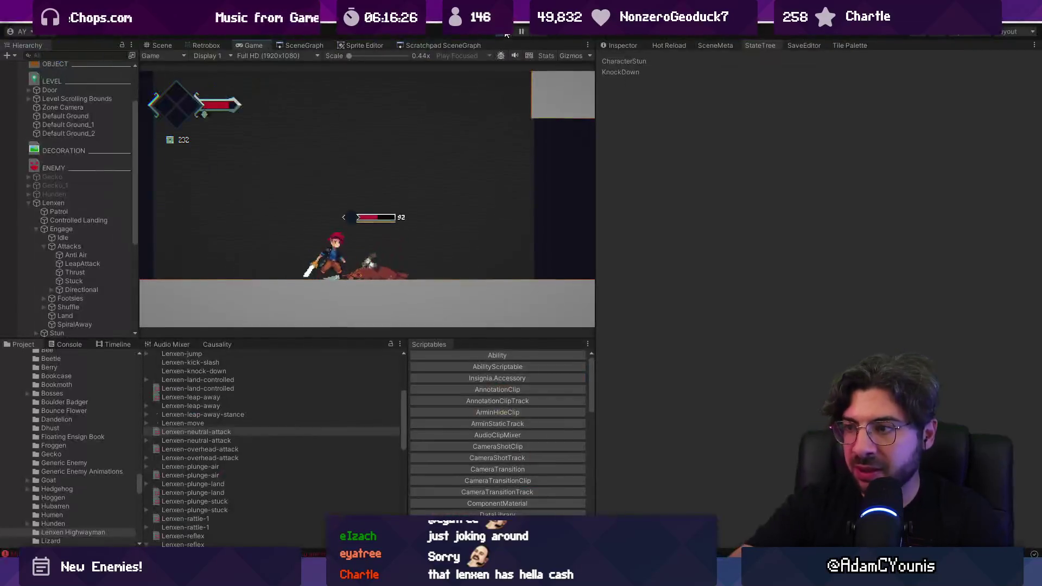
- Stop the game and load the Lenxen-thrust animation into Retrobox
{"action": "left_click", "coordinate": [506, 33]}
{"action": "scroll", "coordinate": [230, 418], "scroll_direction": "down", "scroll_amount": 3}
{"action": "scroll", "coordinate": [228, 427], "scroll_direction": "down", "scroll_amount": 10}
{"action": "left_click", "coordinate": [208, 420]}
{"action": "left_click", "coordinate": [207, 46]}
- Give frame 4's hitbox a poise of 50 and start a new playtest
{"action": "left_click", "coordinate": [302, 239]}
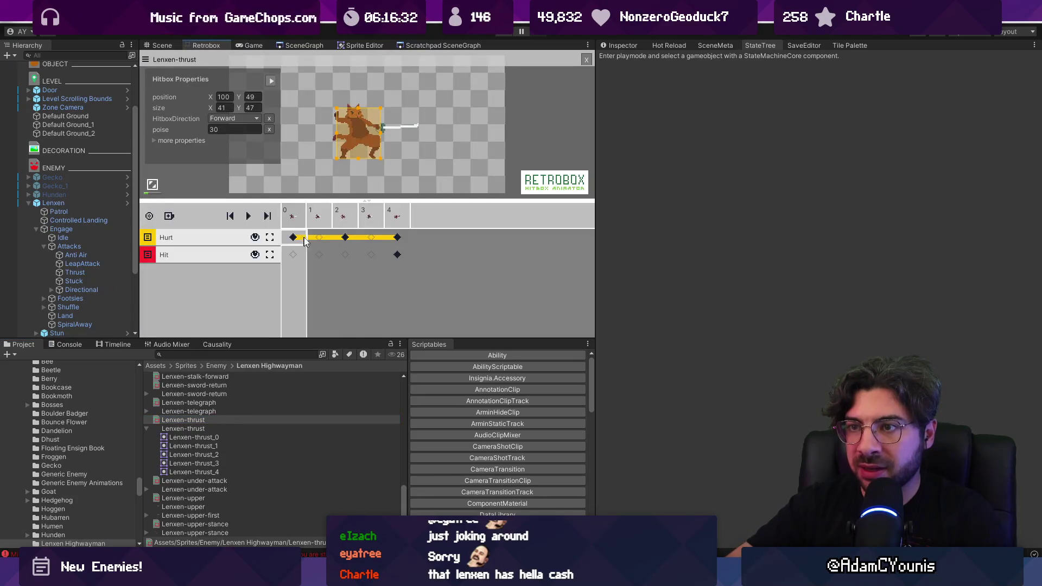
{"action": "left_click", "coordinate": [350, 237]}
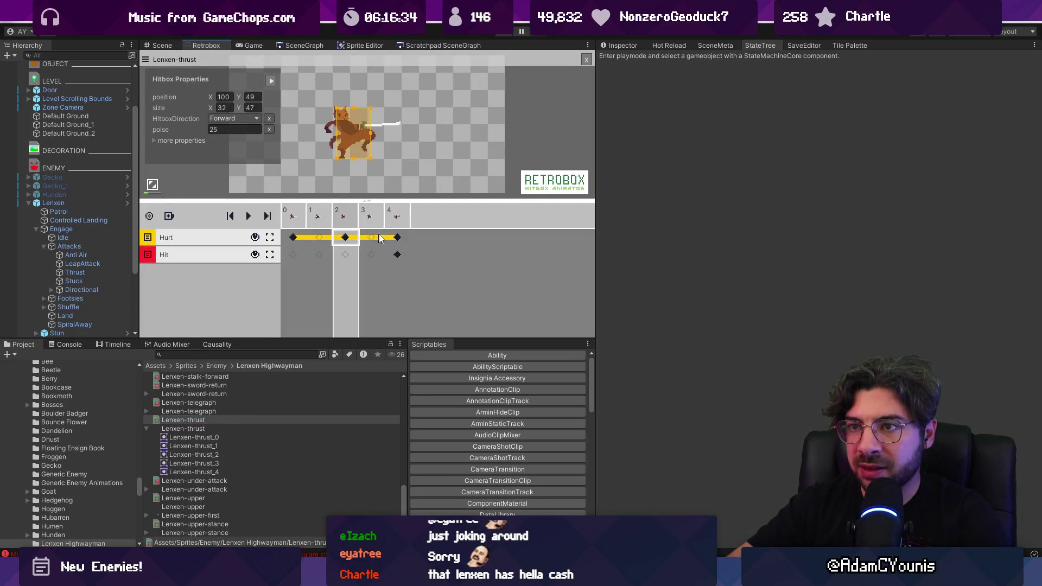
{"action": "left_click", "coordinate": [398, 237]}
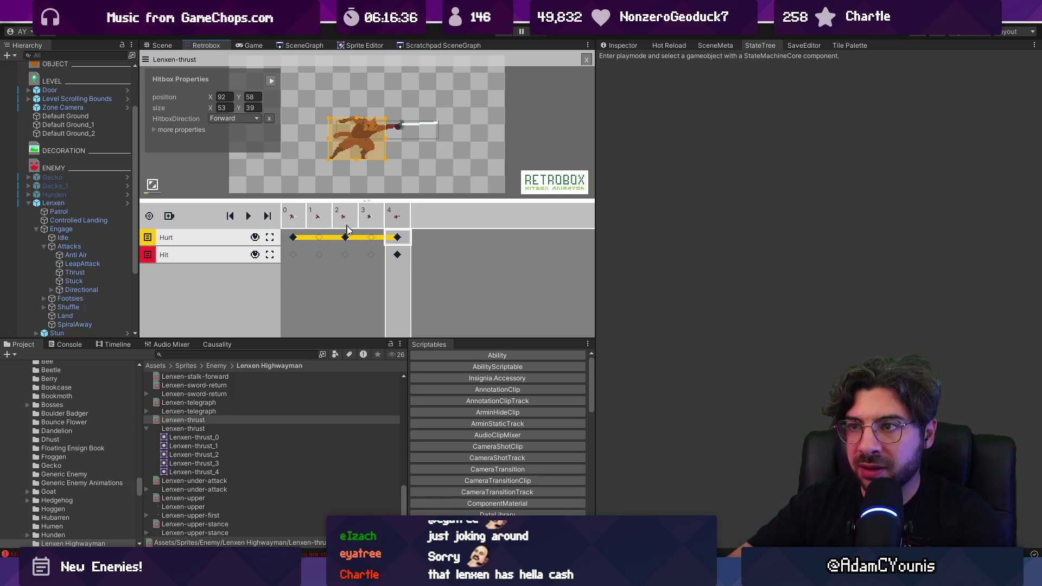
{"action": "left_click", "coordinate": [158, 130]}
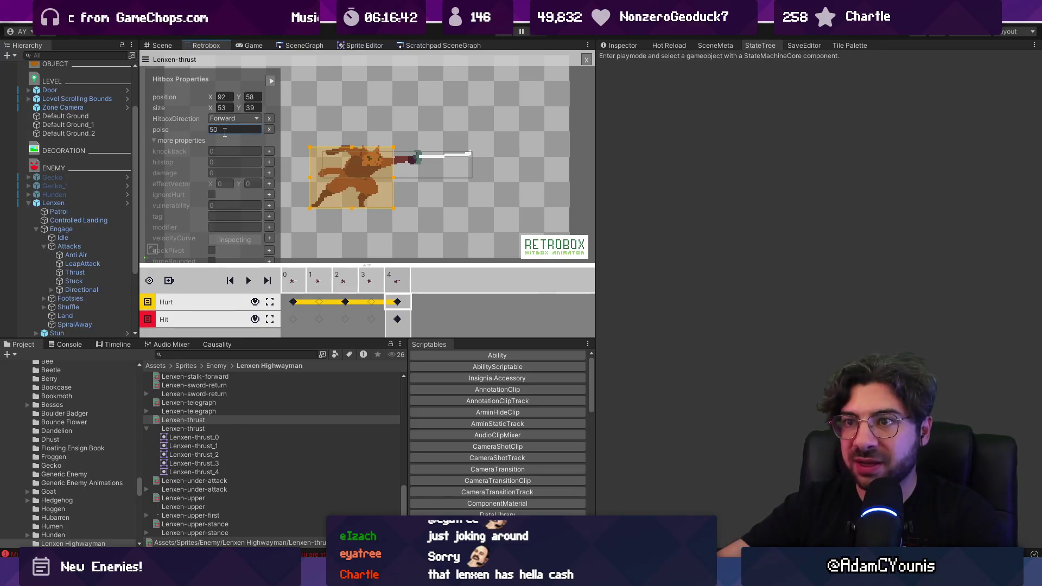
{"action": "left_click", "coordinate": [503, 36]}
{"action": "key", "text": "Right"}
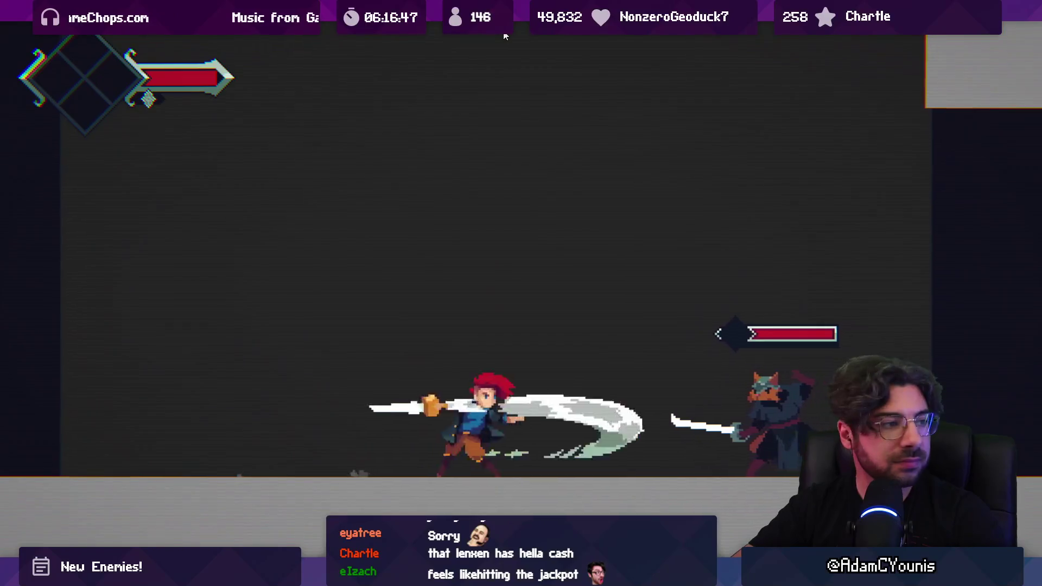
- Trade slashes and dashes with Lenxen until its health bar is partly depleted
{"action": "key", "text": "x"}
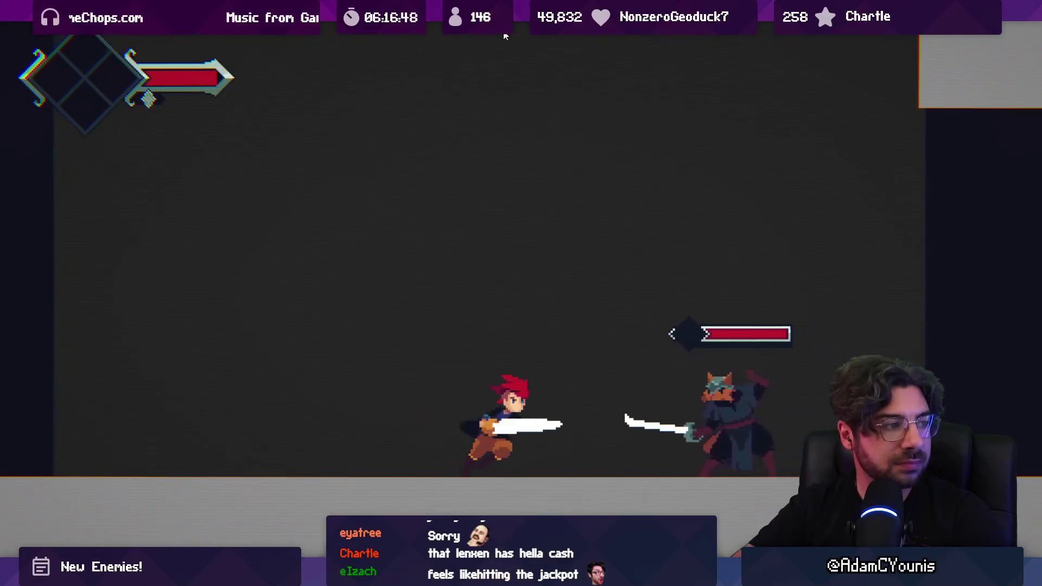
{"action": "key", "text": "x"}
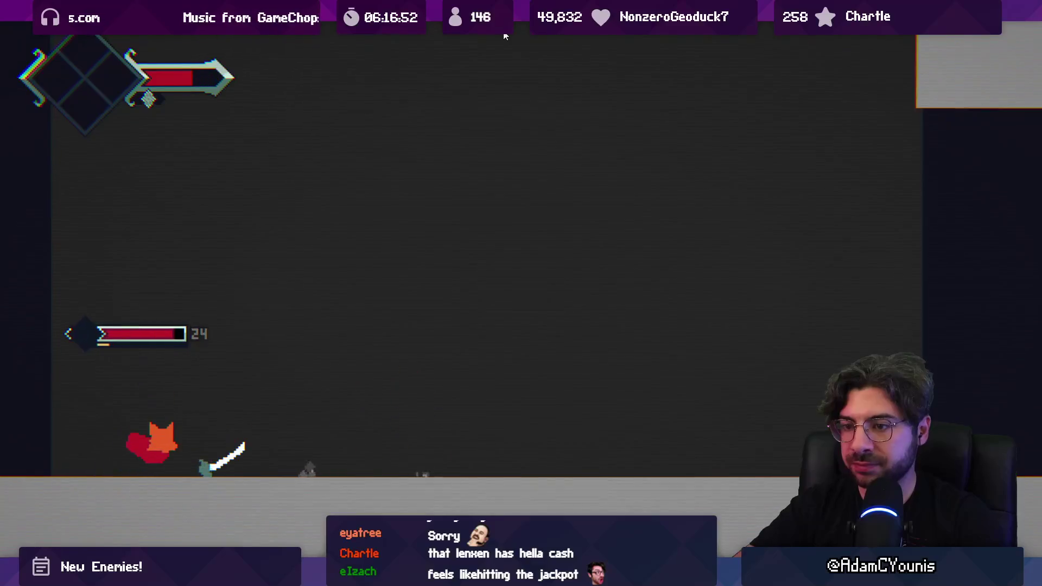
{"action": "key", "text": "x"}
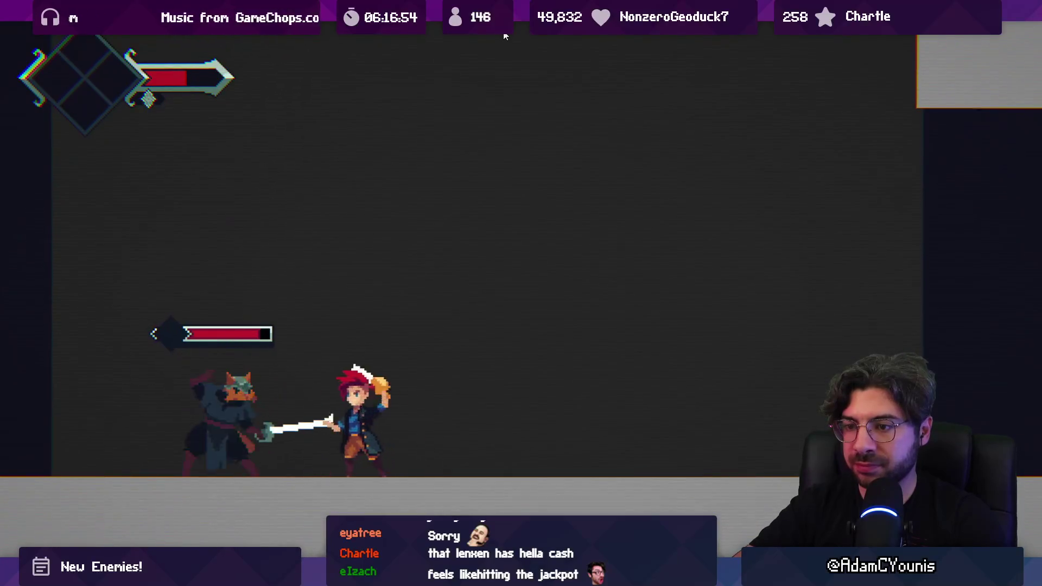
{"action": "key", "text": "x"}
{"action": "key", "text": "x"}
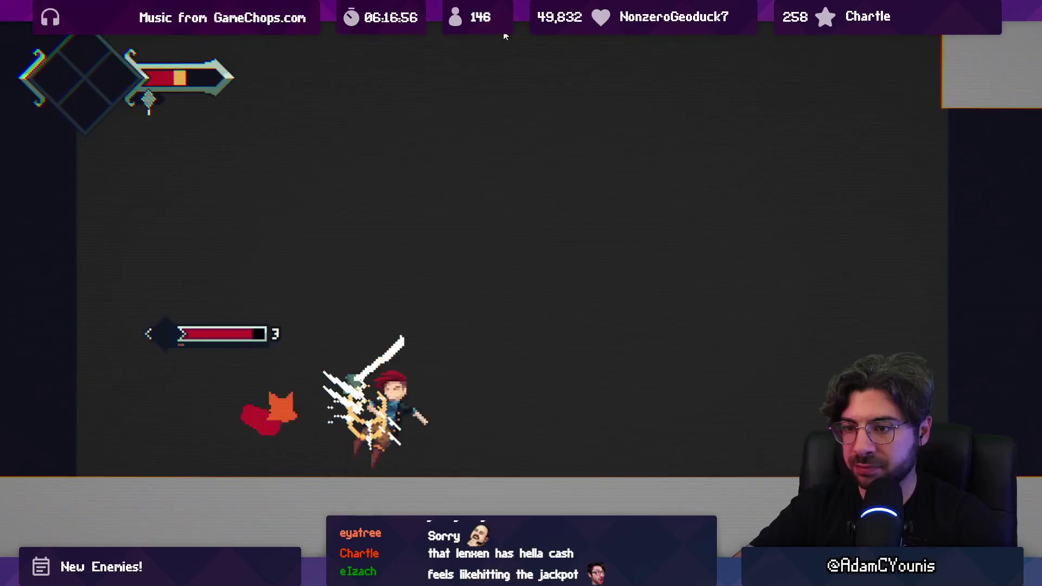
{"action": "key", "text": "x"}
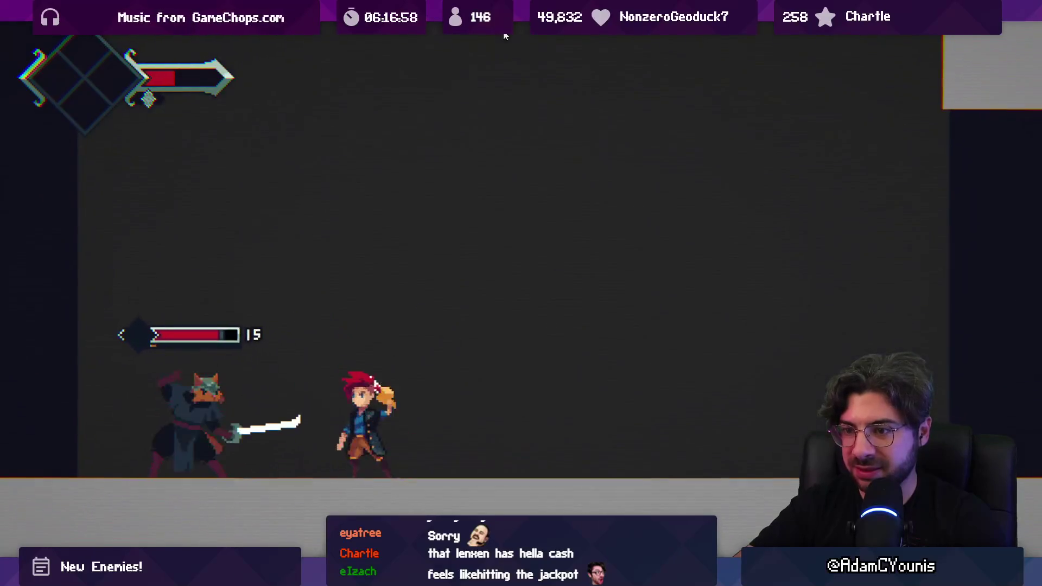
{"action": "key", "text": "x"}
{"action": "key", "text": "x"}
{"action": "key", "text": "x"}
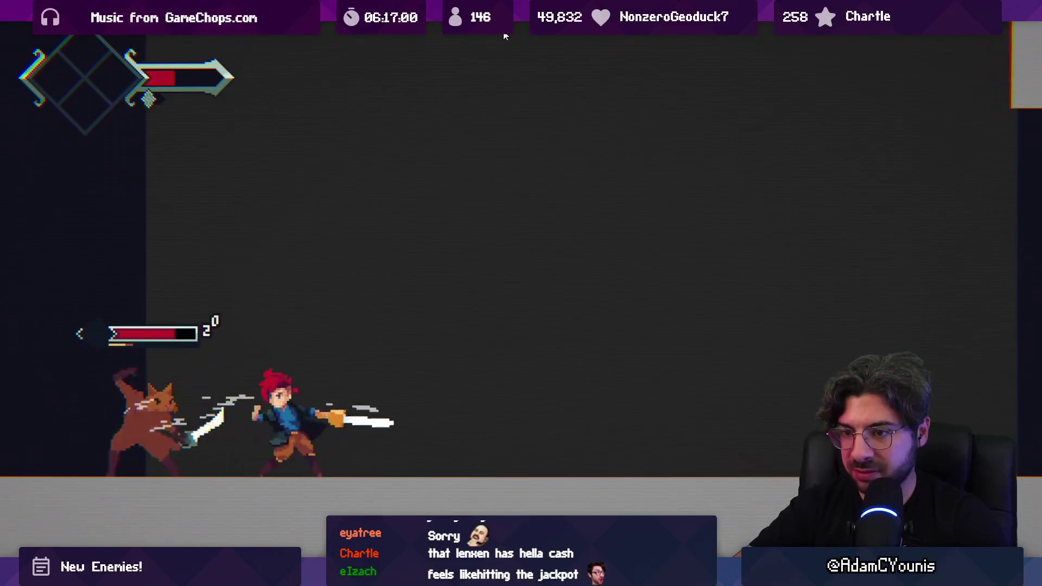
{"action": "key", "text": "x"}
{"action": "key", "text": "x"}
{"action": "key", "text": "x"}
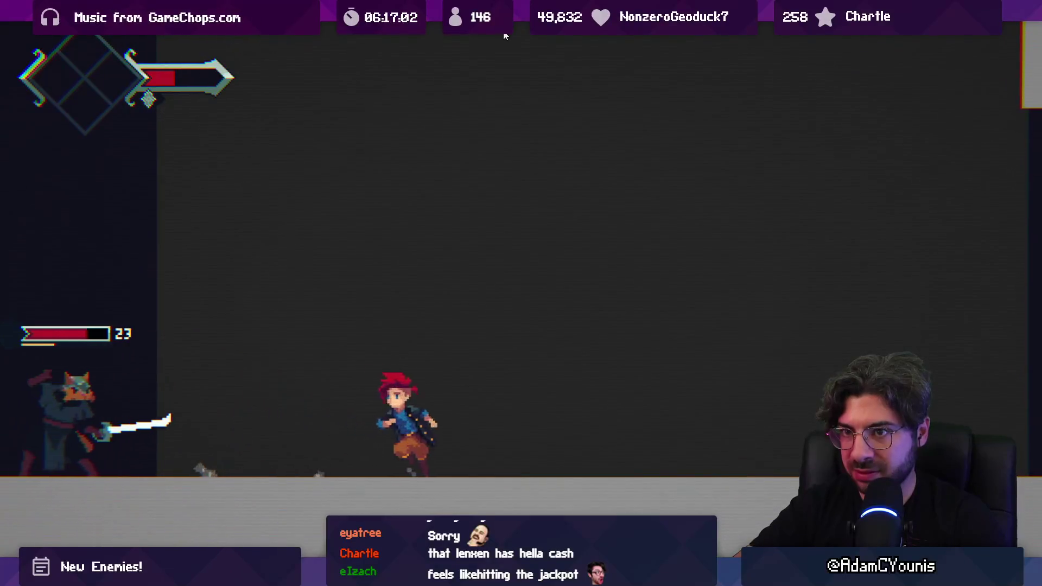
{"action": "key", "text": "x"}
{"action": "key", "text": "x"}
{"action": "key", "text": "x"}
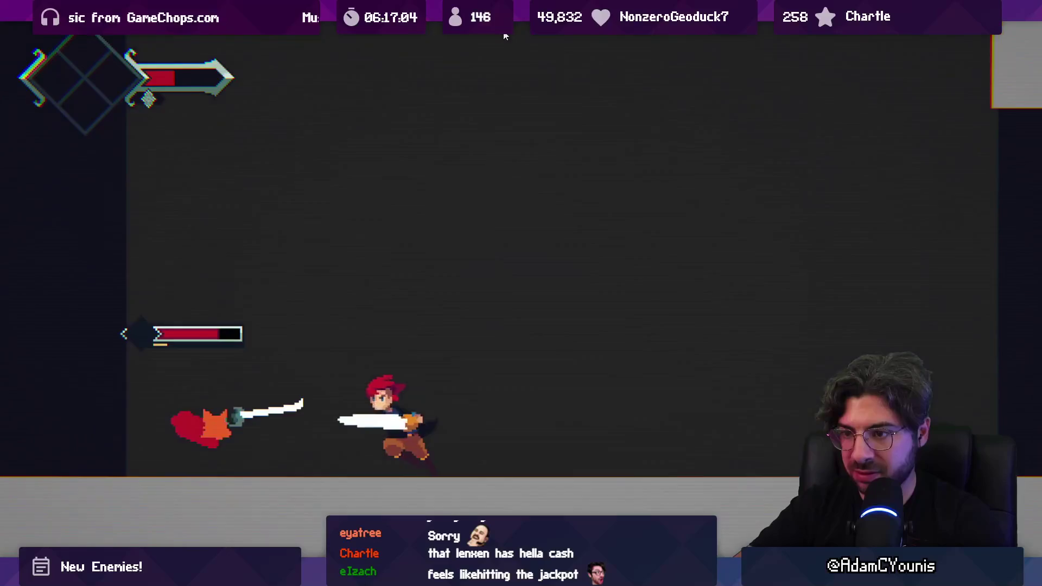
{"action": "key", "text": "c"}
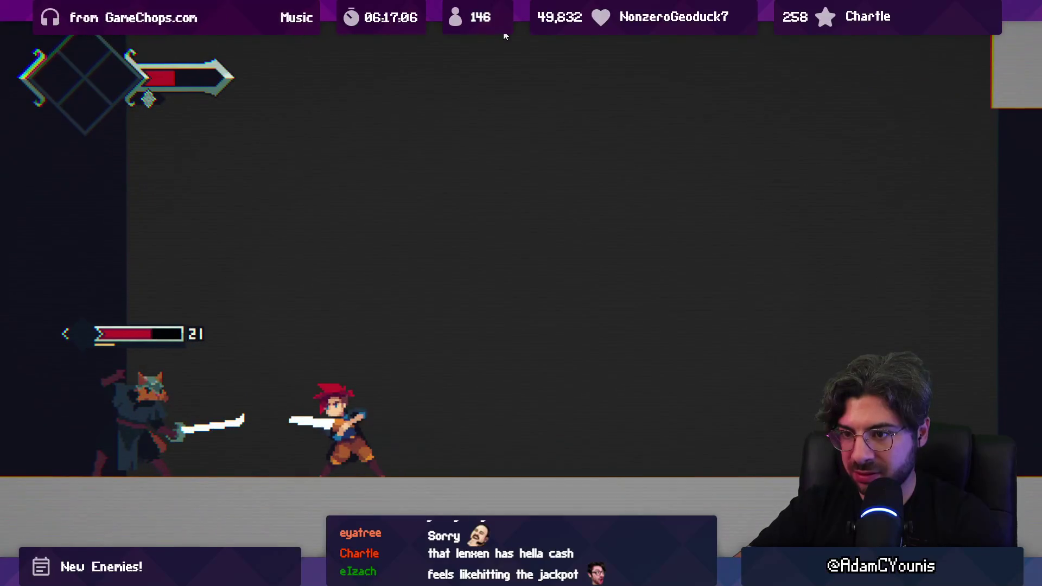
{"action": "key", "text": "x"}
{"action": "key", "text": "x"}
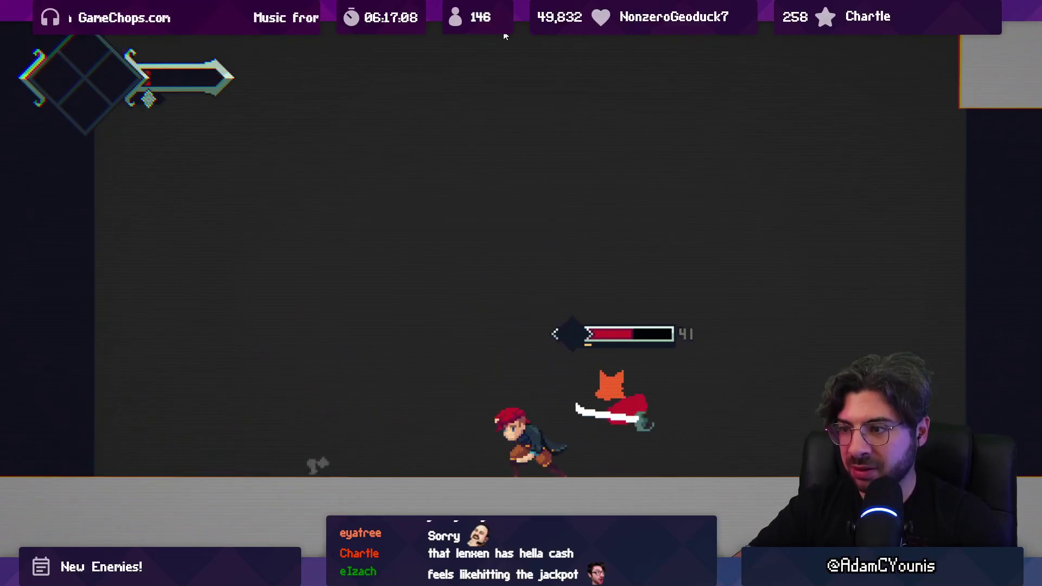
{"action": "key", "text": "c"}
{"action": "key", "text": "x"}
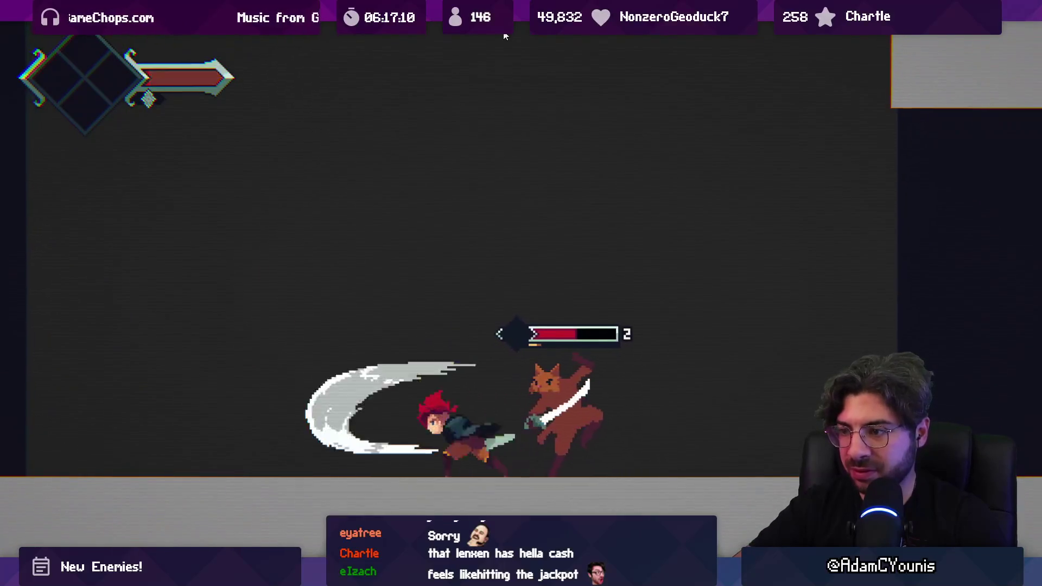
{"action": "key", "text": "x"}
{"action": "key", "text": "x"}
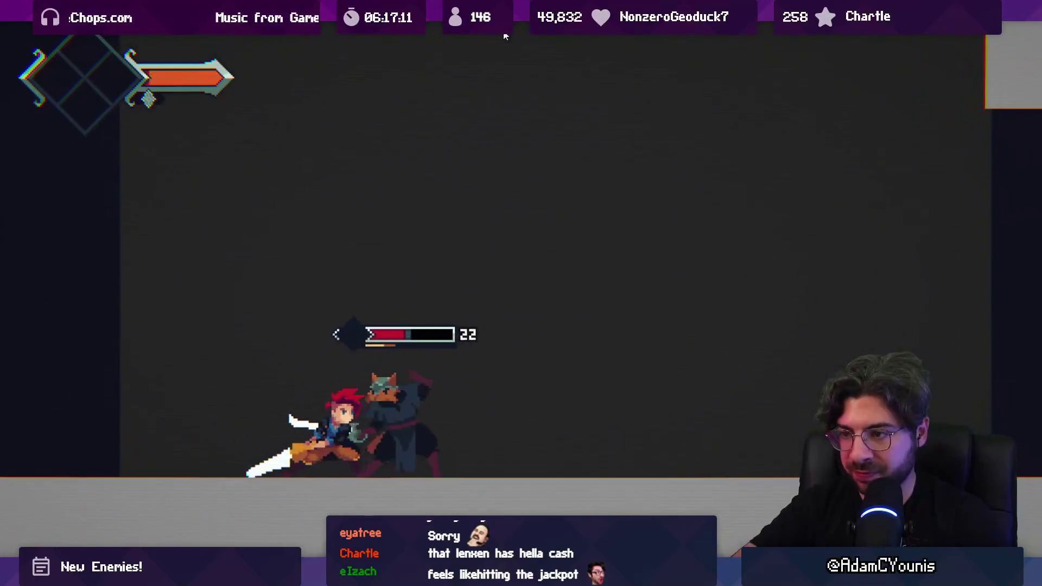
{"action": "key", "text": "x"}
{"action": "key", "text": "x"}
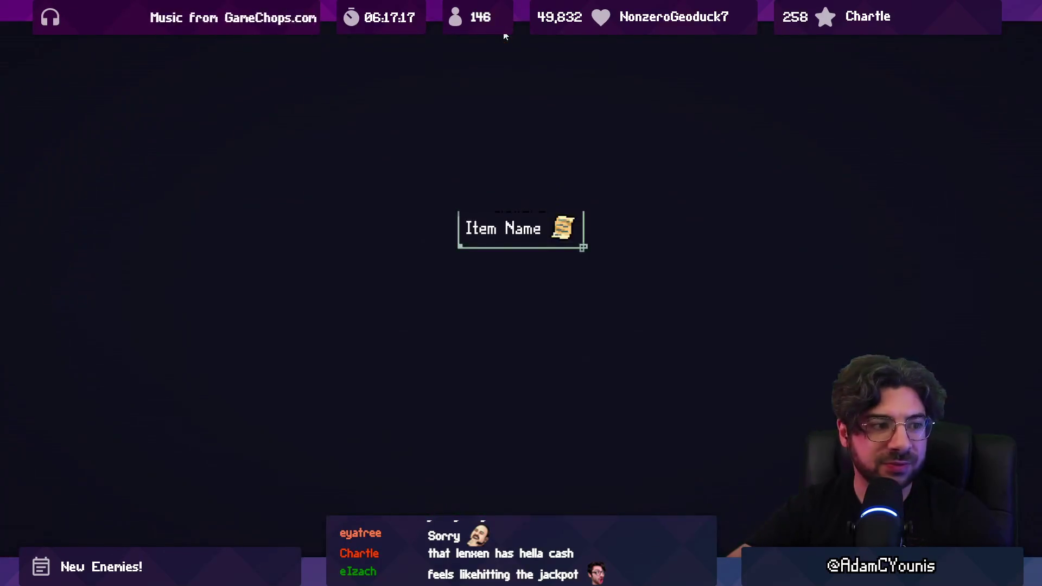
- Defeat Lenxen and collect its dropped coins, bringing the currency counter to 257
{"action": "key", "text": "Right"}
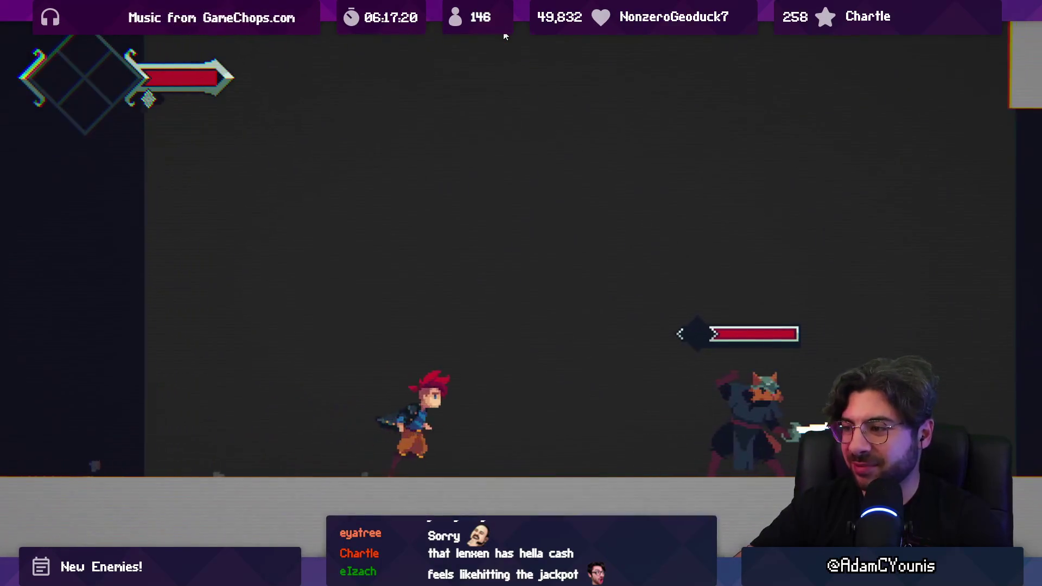
{"action": "key", "text": "x"}
{"action": "key", "text": "x"}
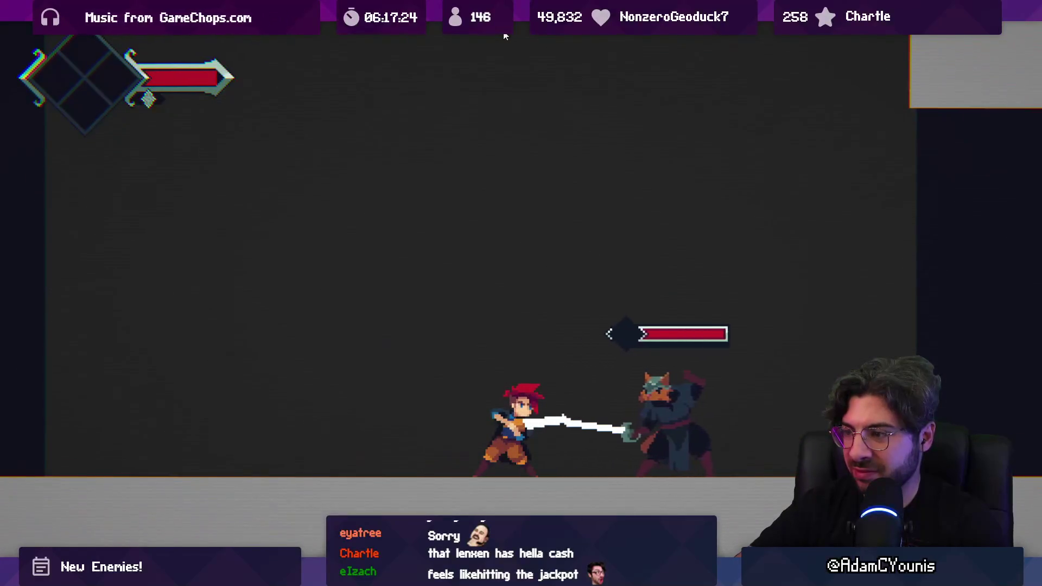
{"action": "key", "text": "x"}
{"action": "key", "text": "Left"}
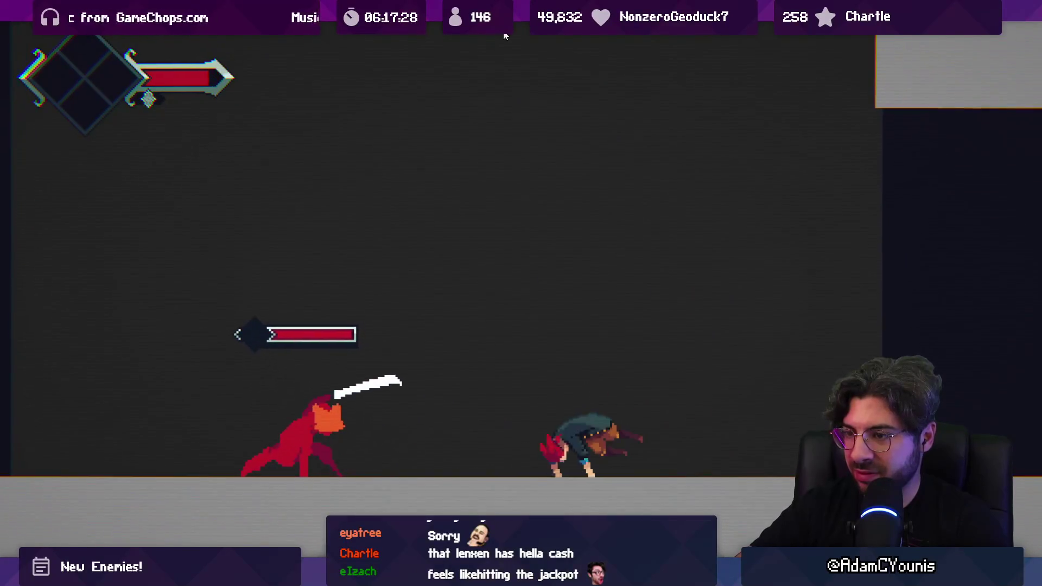
{"action": "key", "text": "Left"}
{"action": "key", "text": "x"}
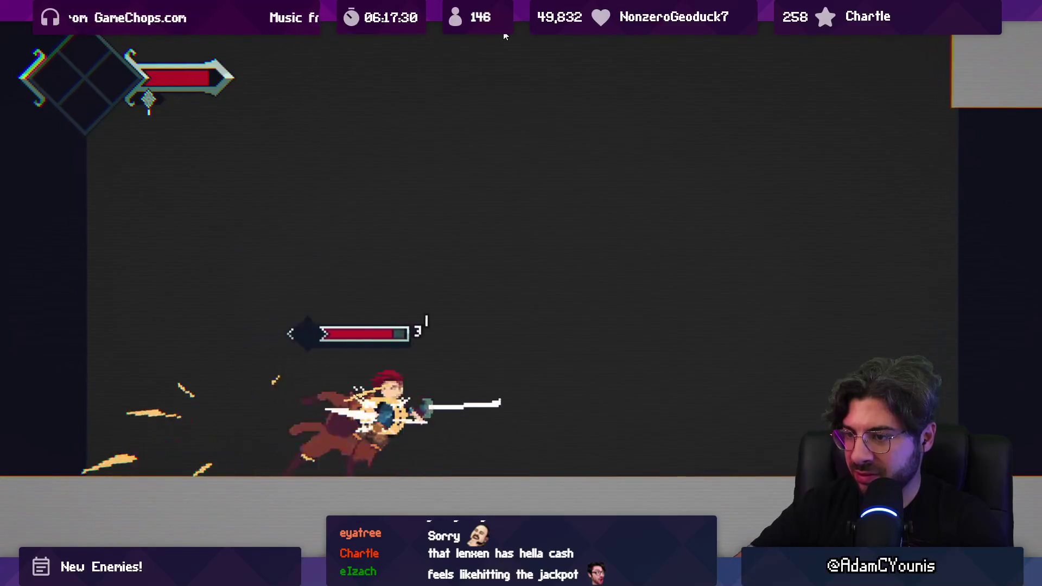
{"action": "key", "text": "Right"}
{"action": "key", "text": "x"}
{"action": "key", "text": "Right"}
{"action": "key", "text": "x"}
{"action": "key", "text": "x"}
{"action": "key", "text": "Left"}
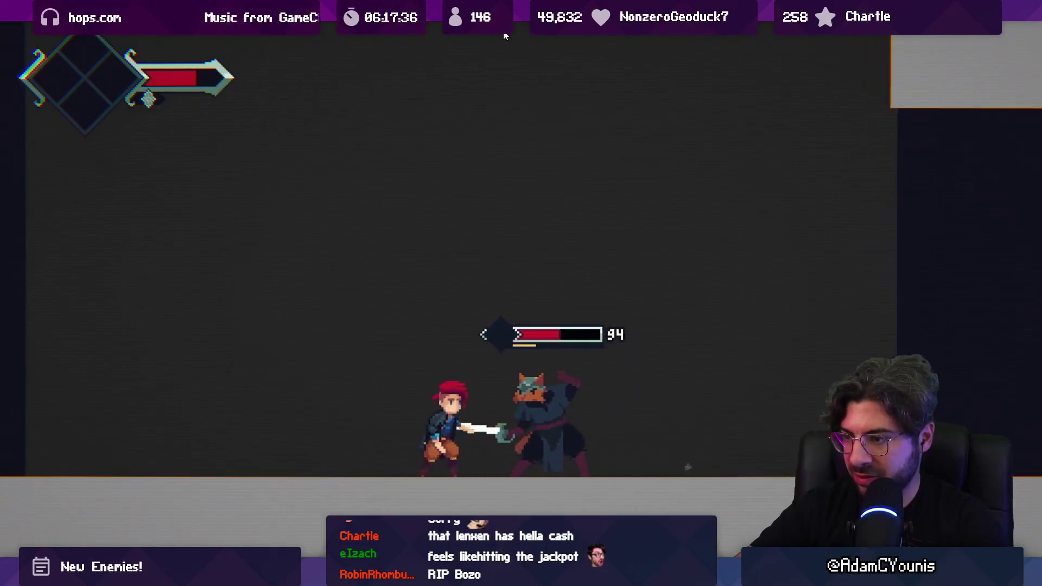
{"action": "key", "text": "x"}
{"action": "key", "text": "x"}
{"action": "key", "text": "x"}
{"action": "key", "text": "Right"}
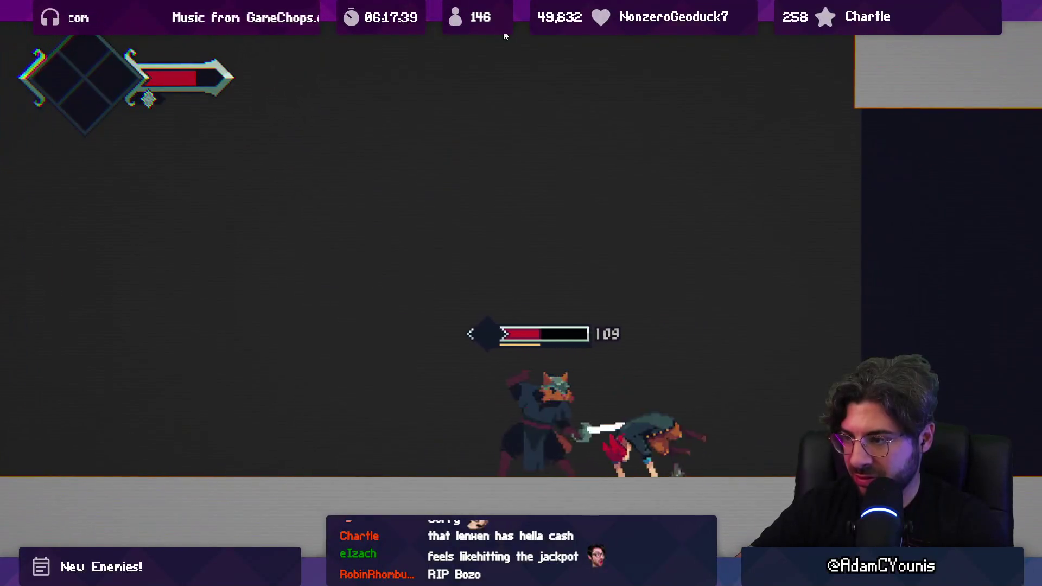
{"action": "key", "text": "Left"}
{"action": "key", "text": "x"}
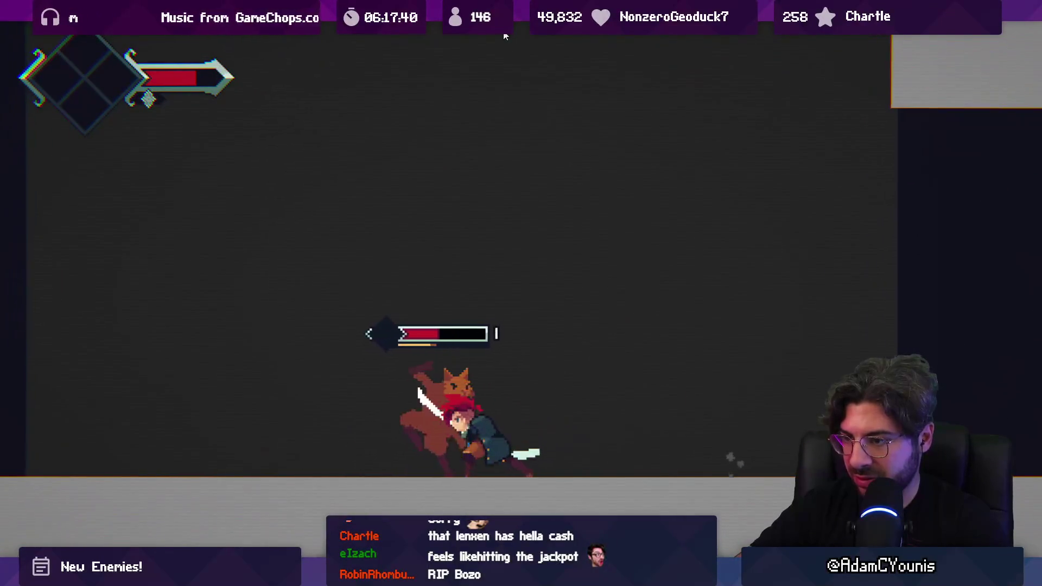
{"action": "key", "text": "x"}
{"action": "key", "text": "x"}
{"action": "key", "text": "x"}
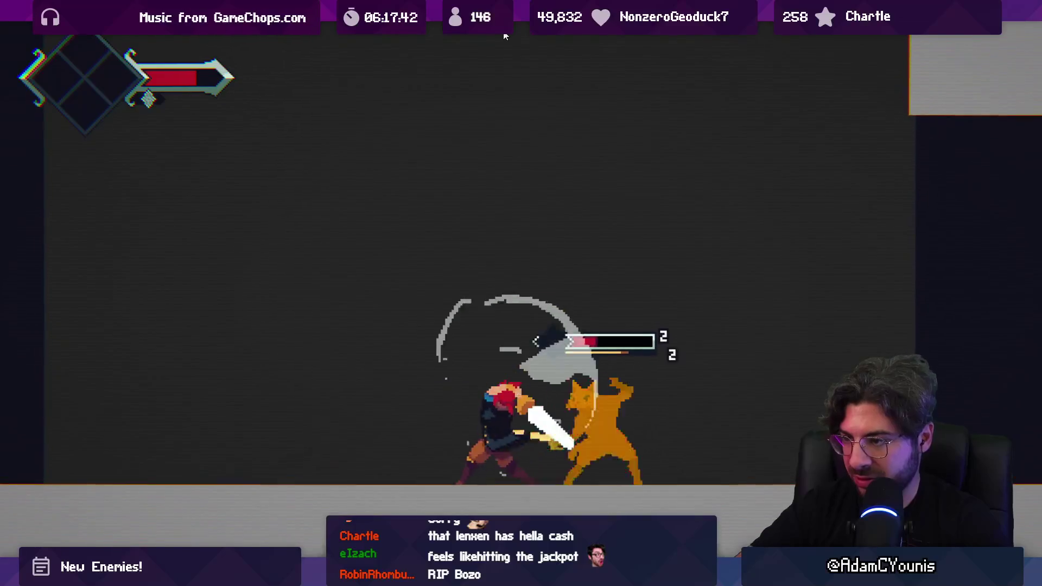
{"action": "key", "text": "Right"}
{"action": "key", "text": "x"}
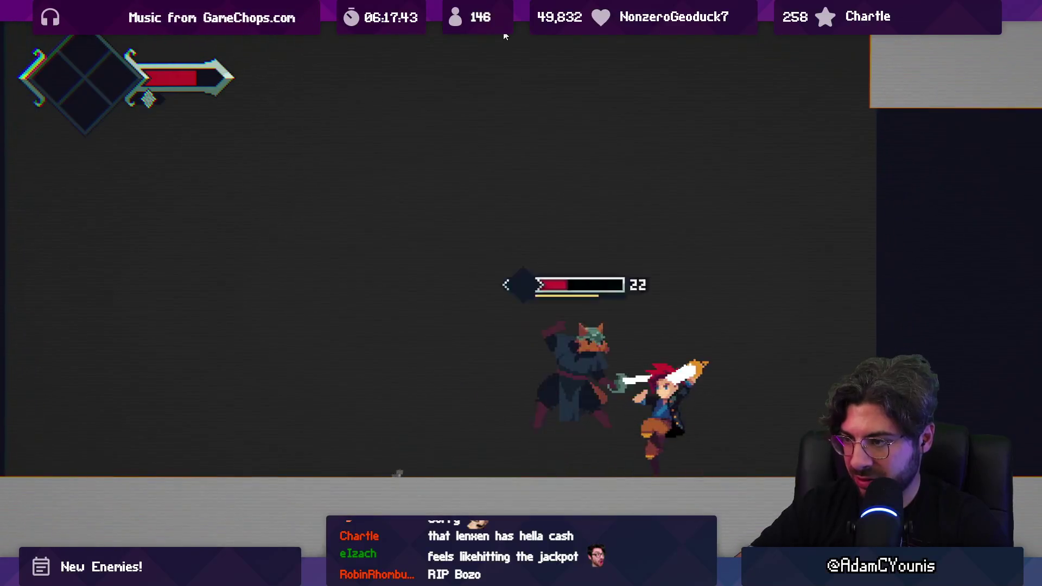
{"action": "key", "text": "x"}
{"action": "key", "text": "Left"}
{"action": "key", "text": "x"}
{"action": "key", "text": "x"}
{"action": "key", "text": "x"}
{"action": "key", "text": "Left"}
{"action": "key", "text": "x"}
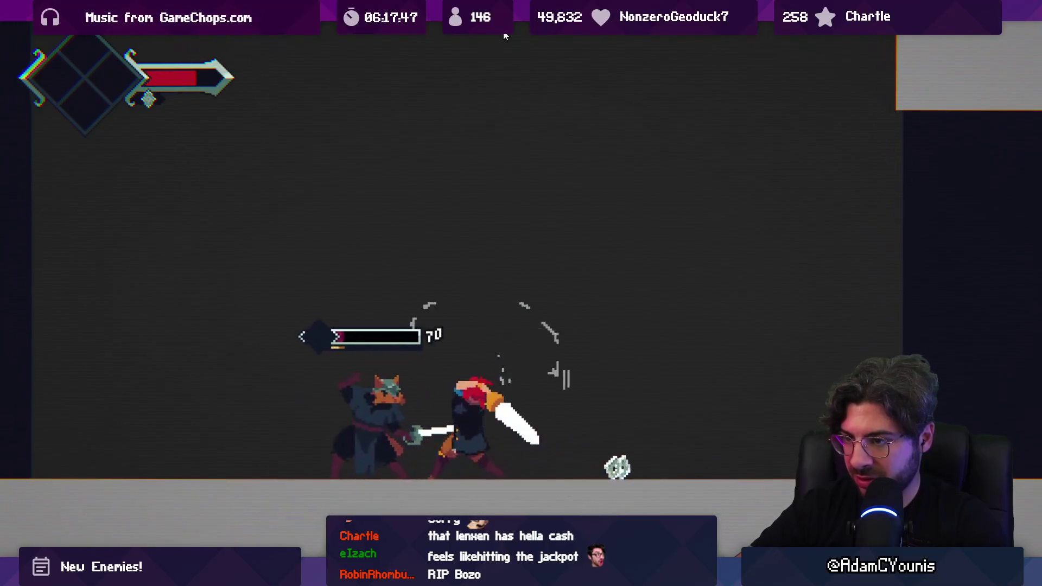
{"action": "key", "text": "Left"}
{"action": "key", "text": "x"}
{"action": "key", "text": "x"}
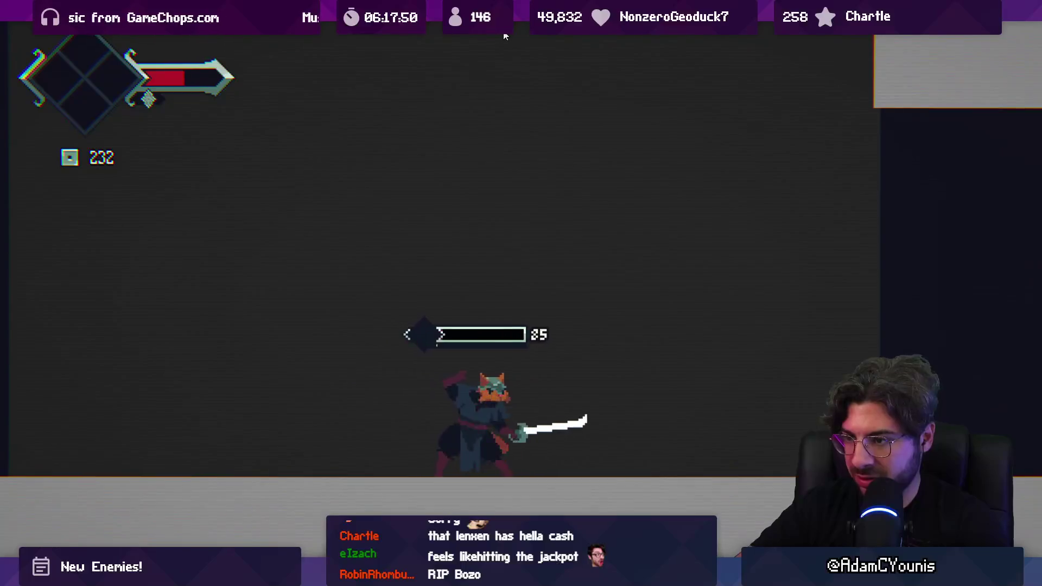
{"action": "key", "text": "x"}
{"action": "key", "text": "x"}
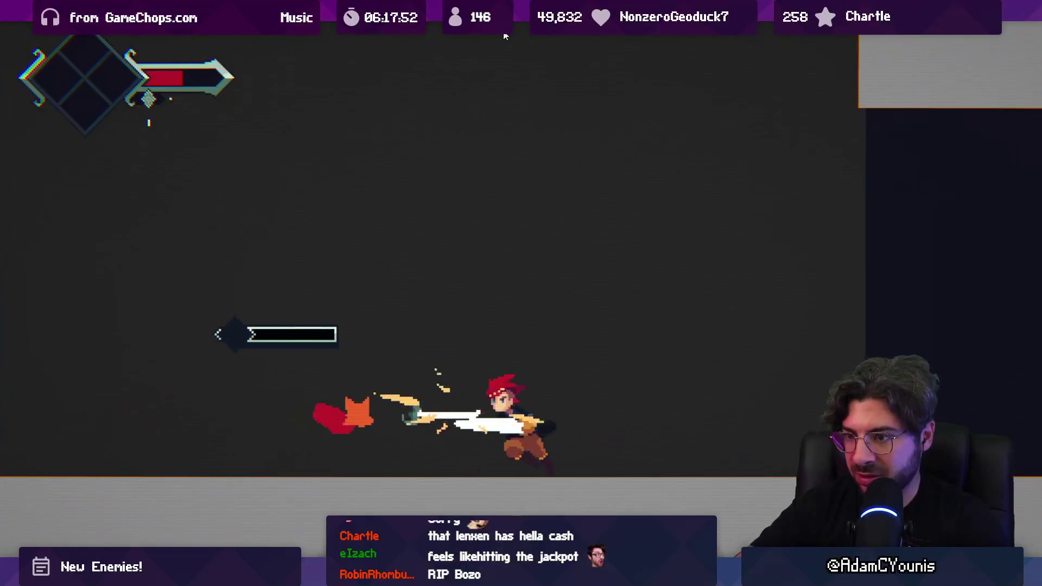
{"action": "key", "text": "Right"}
{"action": "key", "text": "Left"}
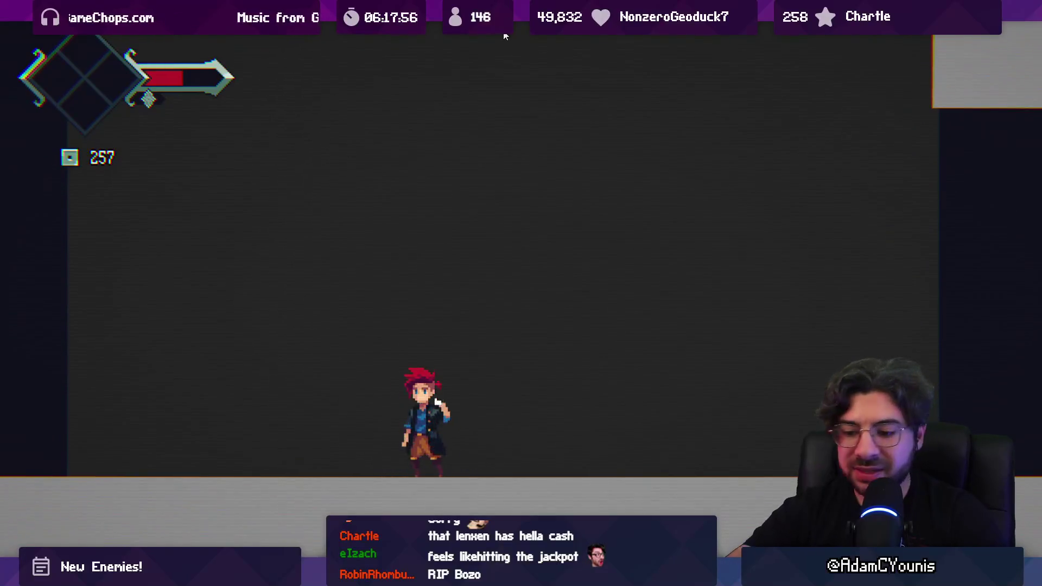
- Stop the game and inspect the final-frame hitbox of Lenxen-thrust in Retrobox
{"action": "left_click", "coordinate": [505, 35]}
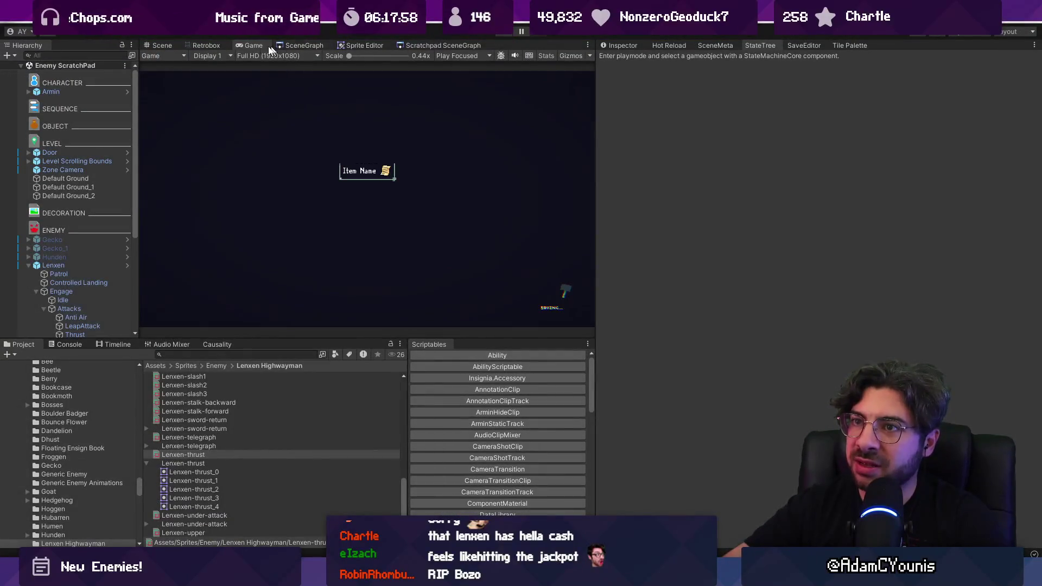
{"action": "left_click", "coordinate": [216, 48]}
{"action": "left_click", "coordinate": [369, 220]}
{"action": "left_click", "coordinate": [396, 220]}
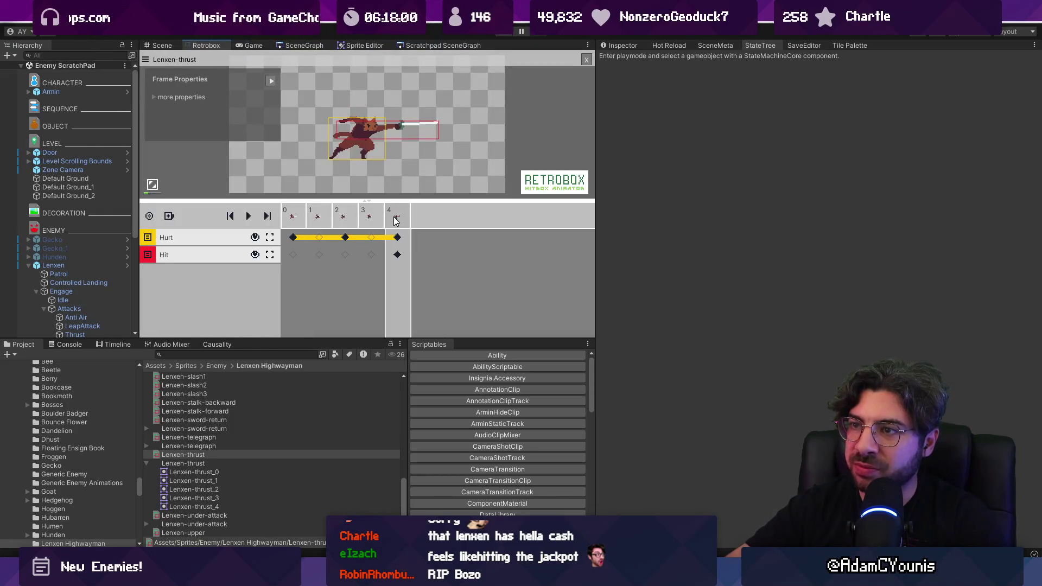
- Check Lenxen-sword-return and frame 8 of Lenxen-under-attack, then start a new playtest
{"action": "left_click", "coordinate": [221, 423]}
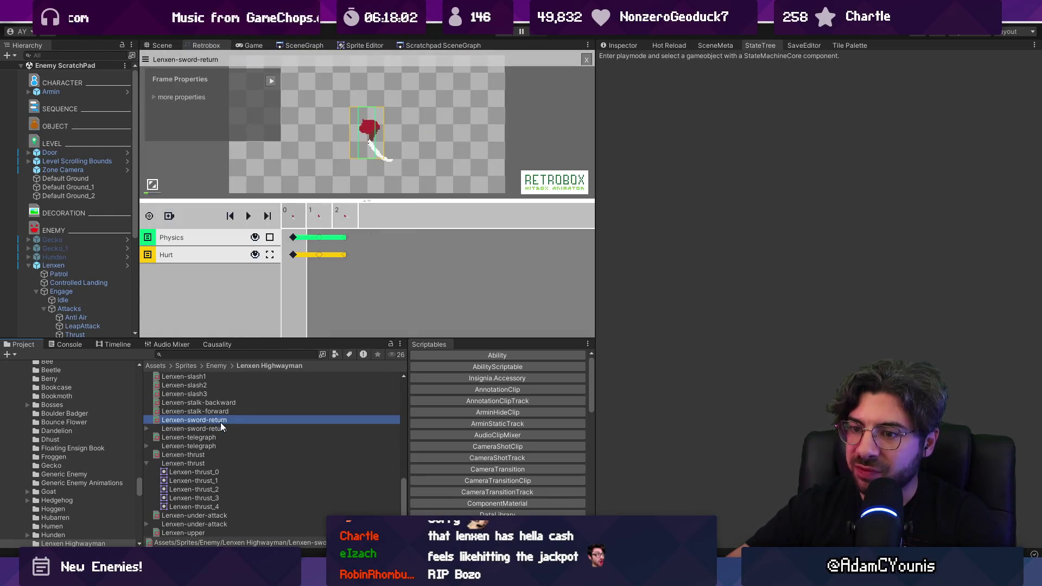
{"action": "scroll", "coordinate": [202, 496], "scroll_direction": "down", "scroll_amount": 3}
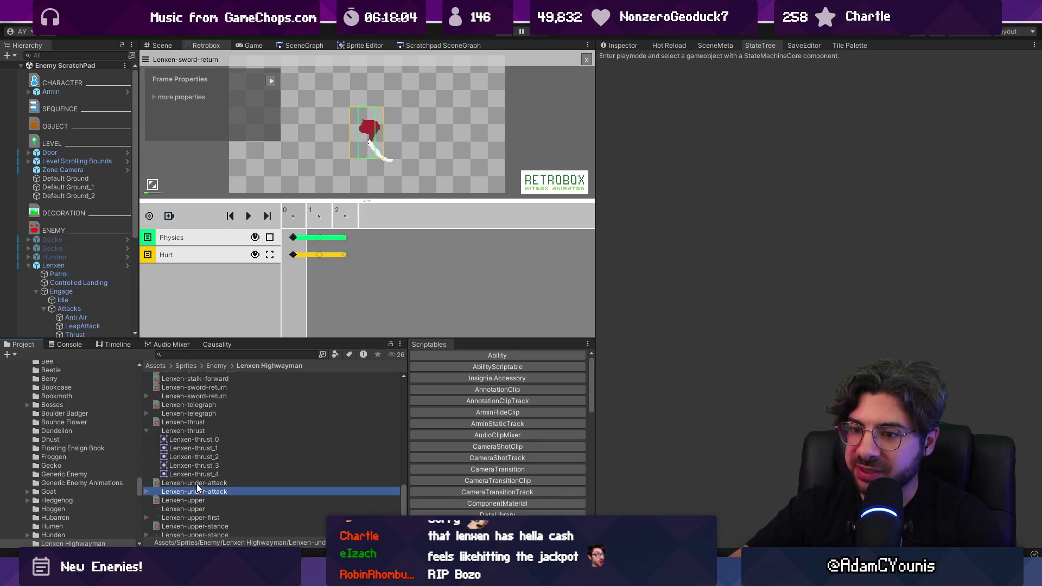
{"action": "left_click", "coordinate": [197, 486]}
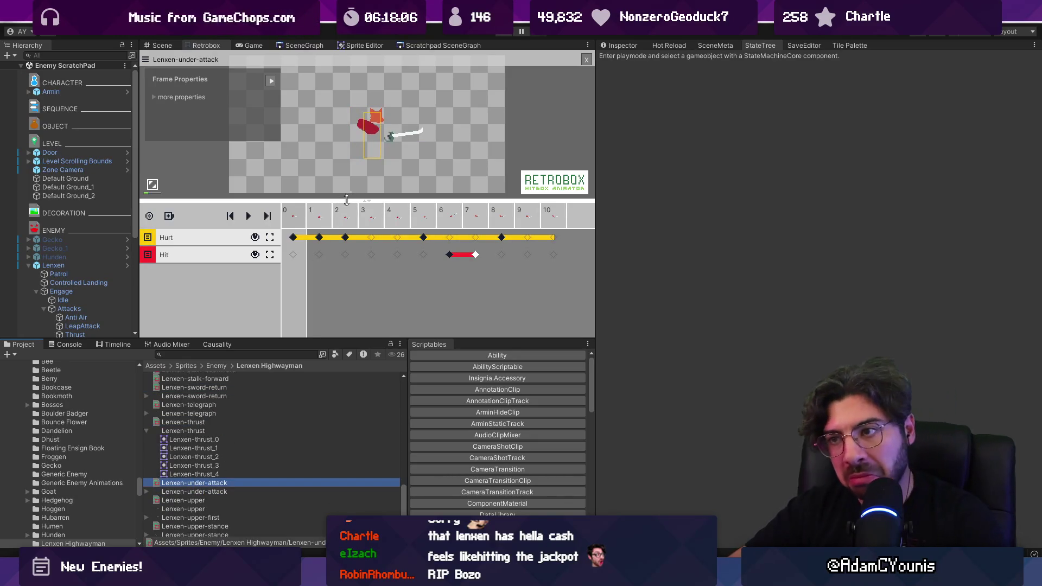
{"action": "left_click", "coordinate": [503, 238]}
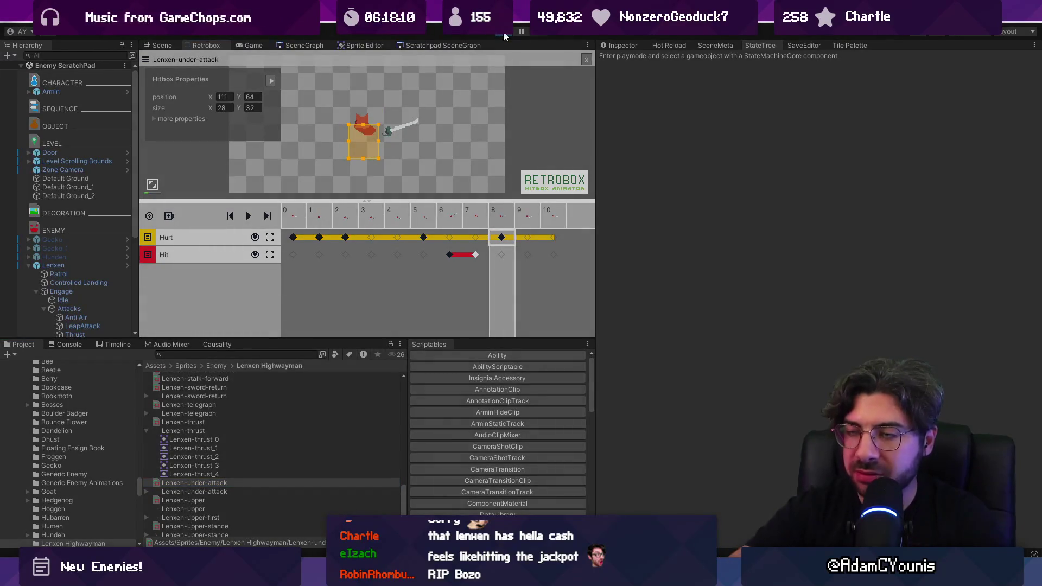
{"action": "left_click", "coordinate": [504, 35]}
{"action": "key", "text": "Right"}
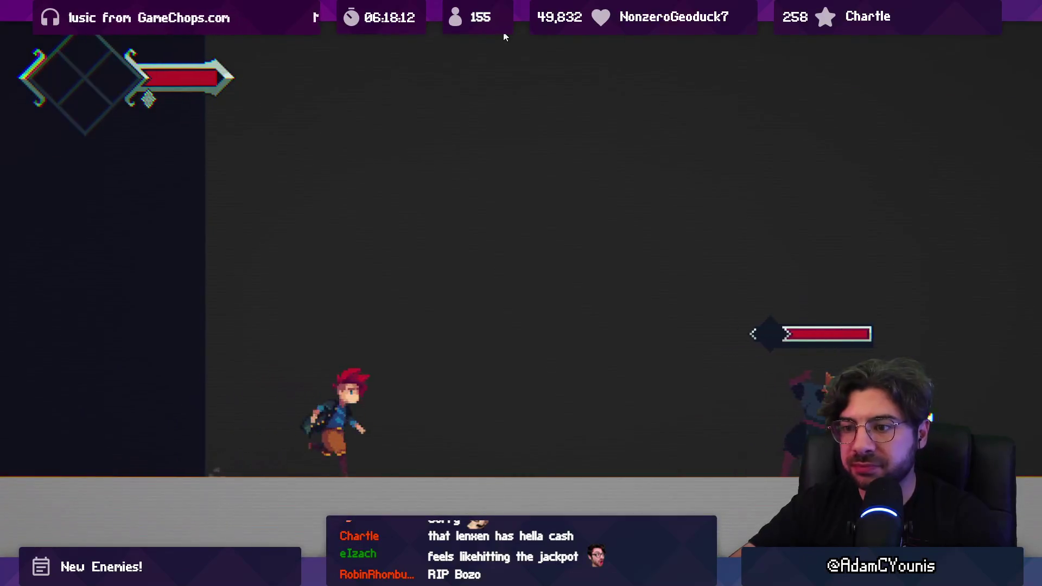
- Advance right, slashing the fox enemy repeatedly
{"action": "key", "text": "Right"}
{"action": "key", "text": "x"}
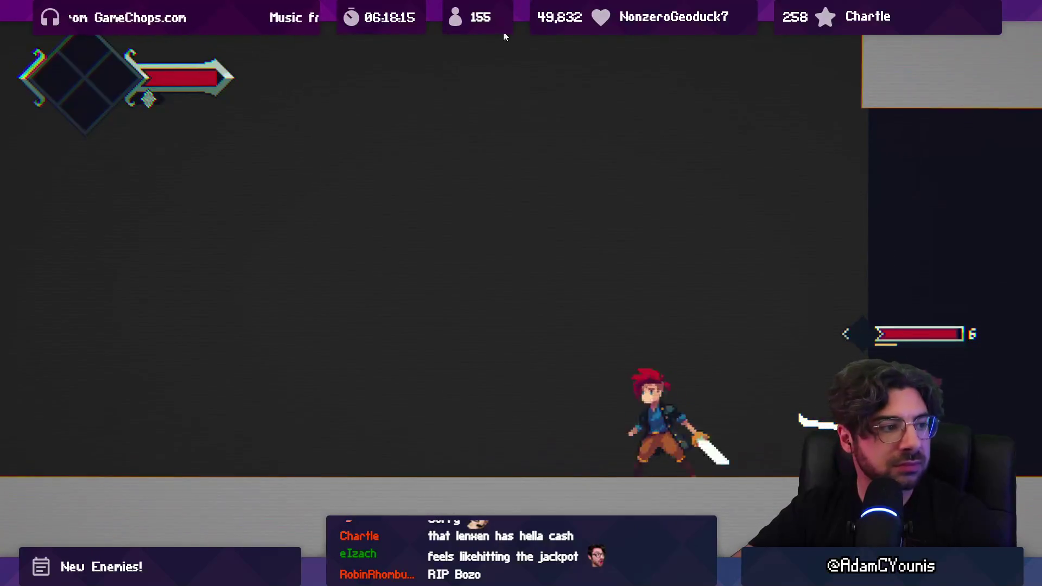
{"action": "key", "text": "x"}
{"action": "key", "text": "x"}
{"action": "key", "text": "x"}
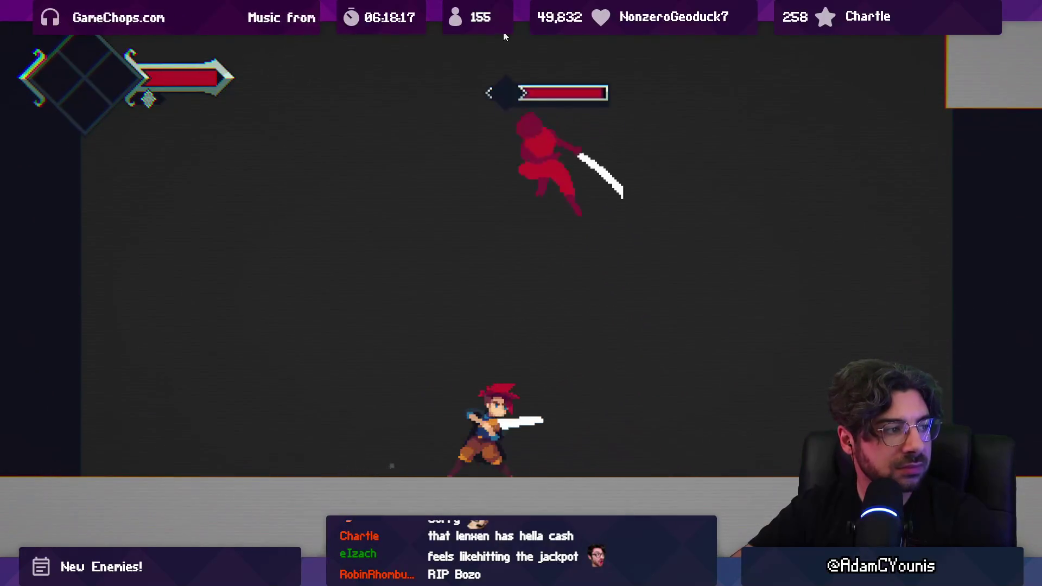
{"action": "key", "text": "x"}
{"action": "key", "text": "x"}
{"action": "key", "text": "x"}
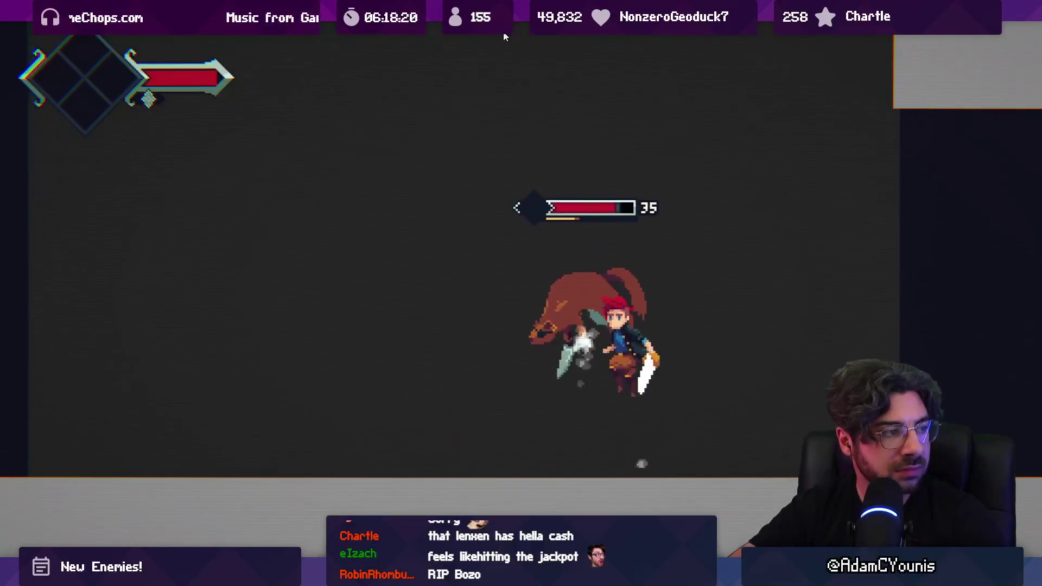
{"action": "key", "text": "x"}
{"action": "key", "text": "x"}
{"action": "key", "text": "x"}
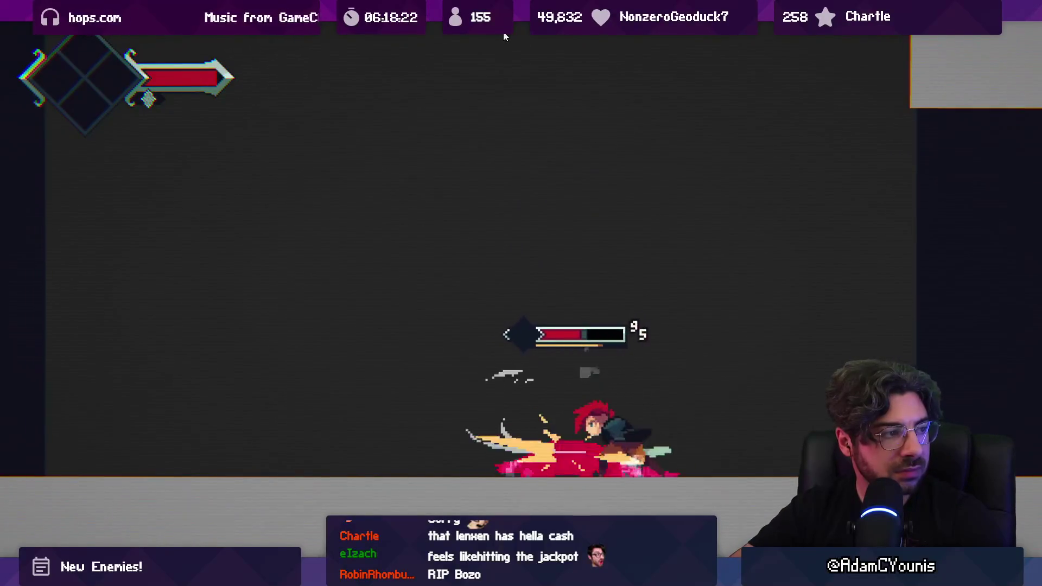
{"action": "key", "text": "x"}
{"action": "key", "text": "x"}
{"action": "key", "text": "x"}
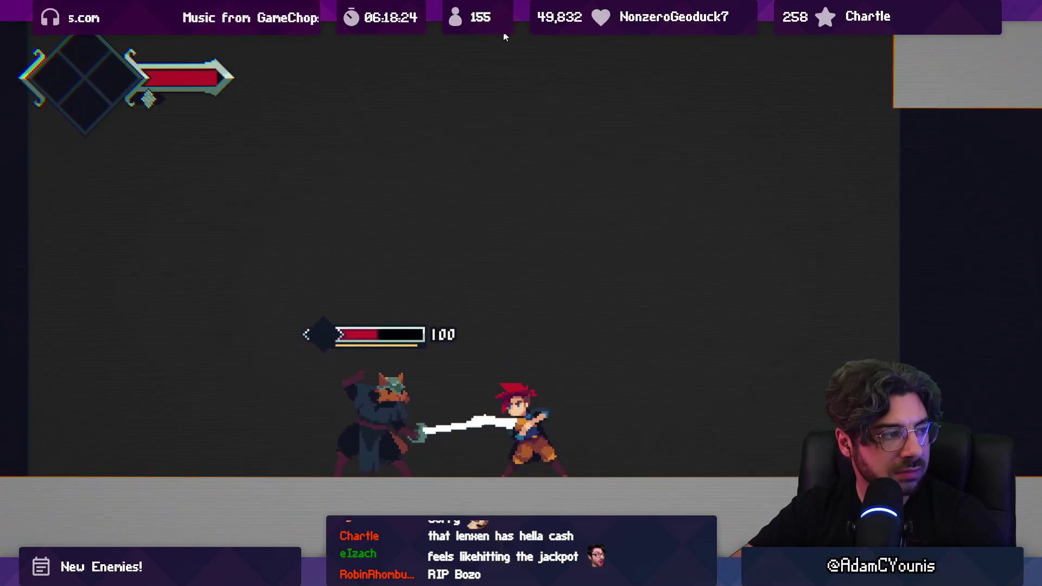
{"action": "key", "text": "x"}
{"action": "key", "text": "x"}
{"action": "key", "text": "x"}
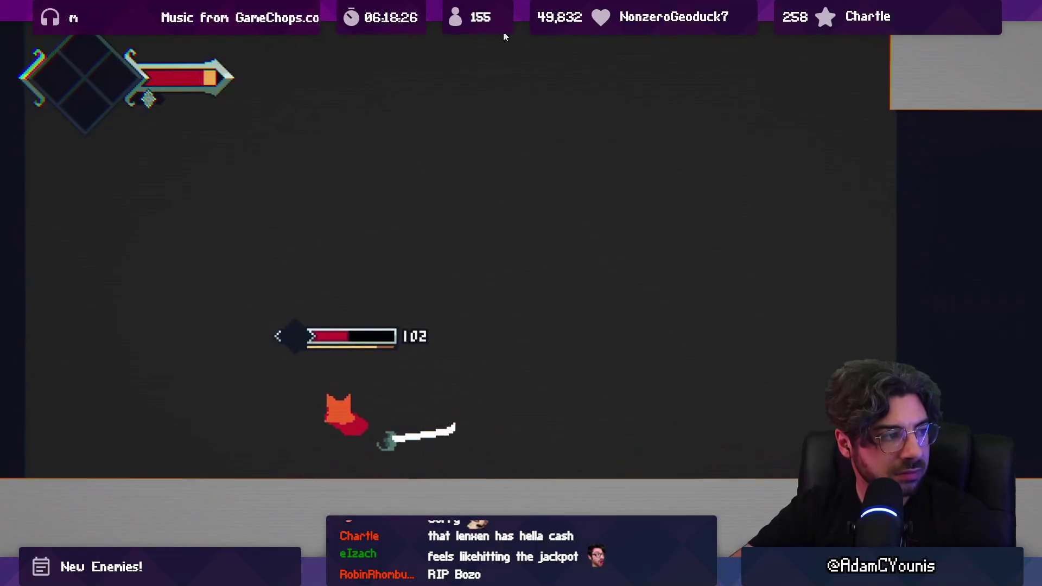
{"action": "key", "text": "x"}
{"action": "key", "text": "x"}
{"action": "key", "text": "Right"}
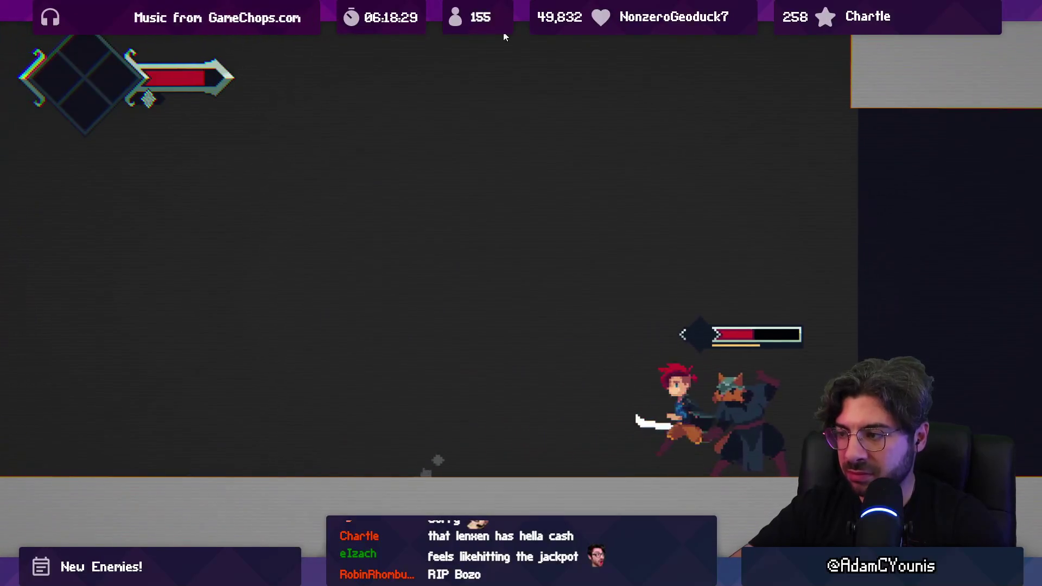
{"action": "key", "text": "Left"}
{"action": "key", "text": "Right"}
{"action": "key", "text": "x"}
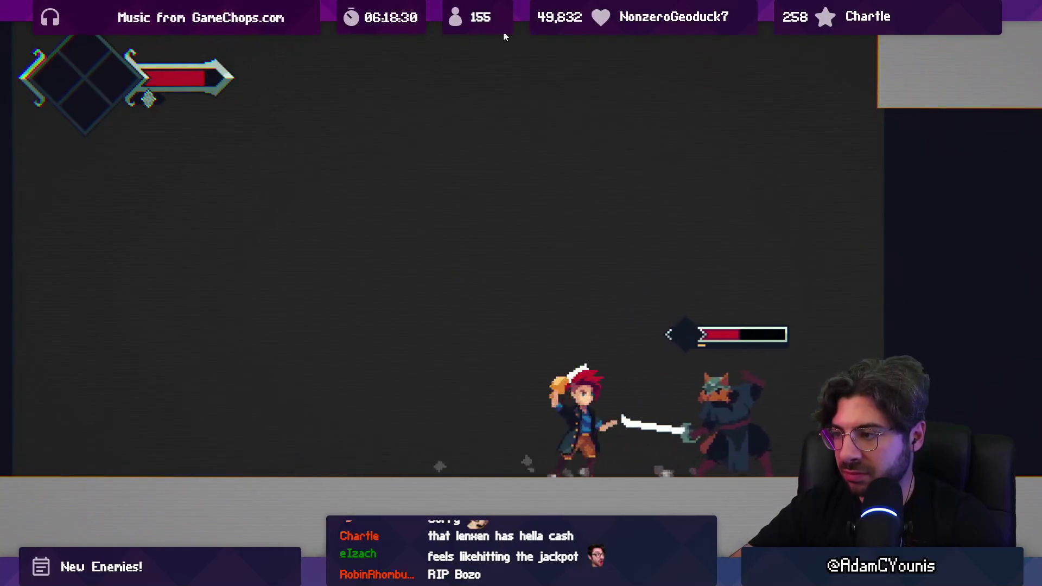
{"action": "key", "text": "x"}
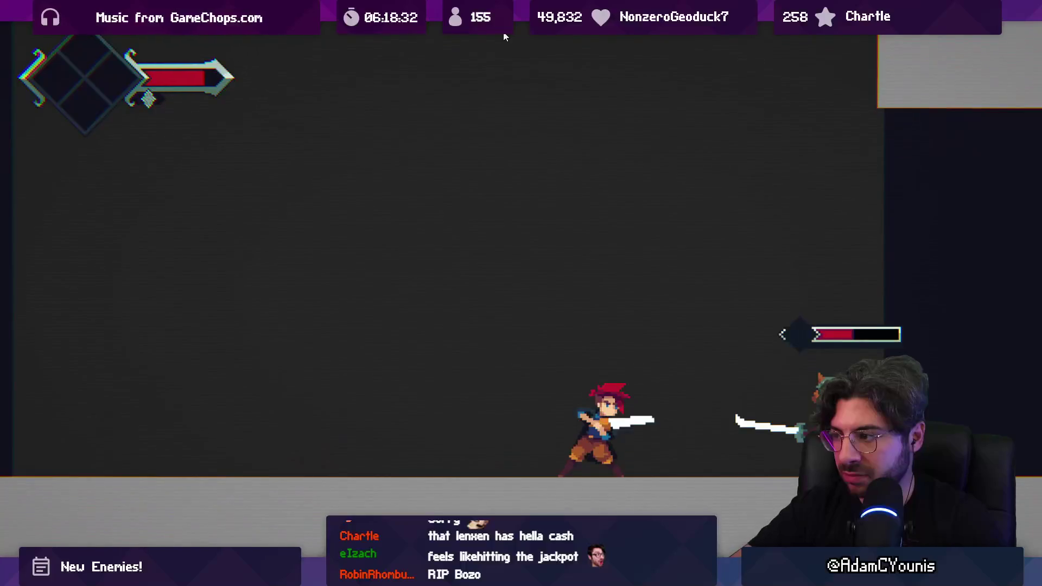
{"action": "key", "text": "x"}
{"action": "key", "text": "Right"}
{"action": "key", "text": "x"}
{"action": "key", "text": "x"}
{"action": "key", "text": "x"}
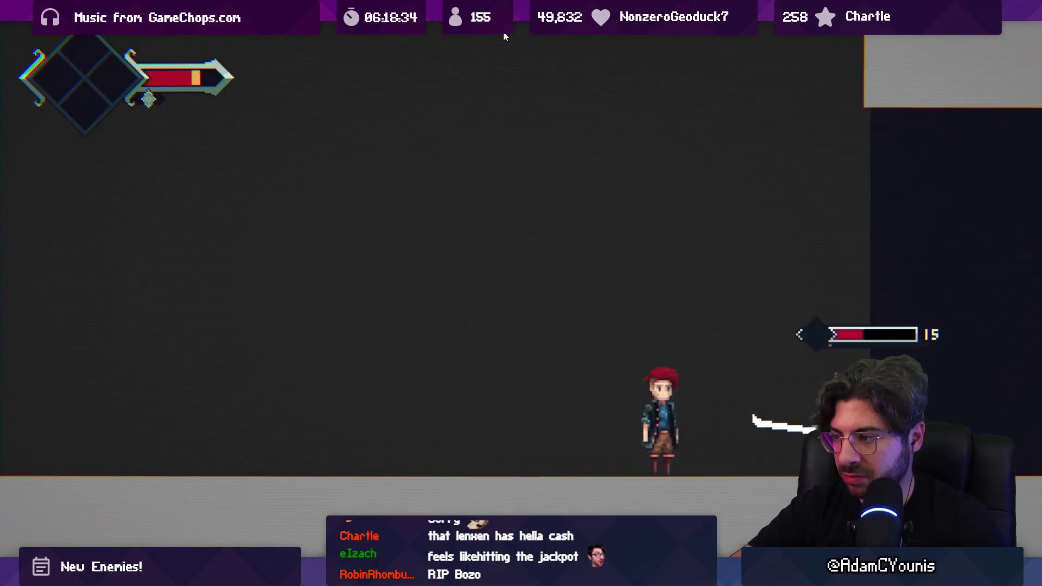
{"action": "key", "text": "x"}
{"action": "key", "text": "x"}
{"action": "key", "text": "Right"}
{"action": "key", "text": "x"}
{"action": "key", "text": "x"}
{"action": "key", "text": "x"}
{"action": "key", "text": "Right"}
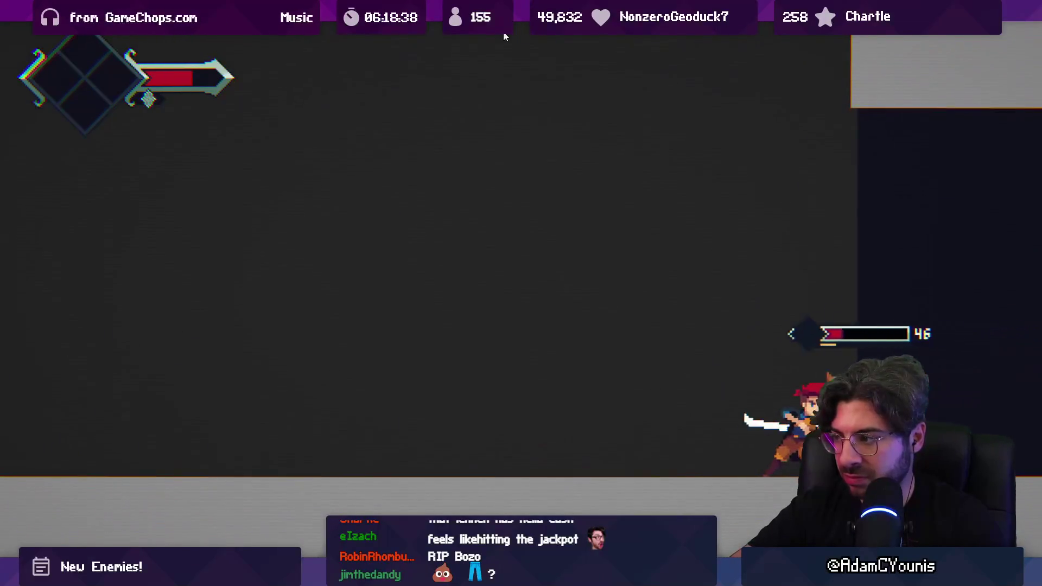
- Finish off the enemies with the currency at 255, then restore the editor layout
{"action": "key", "text": "Left"}
{"action": "key", "text": "x"}
{"action": "key", "text": "x"}
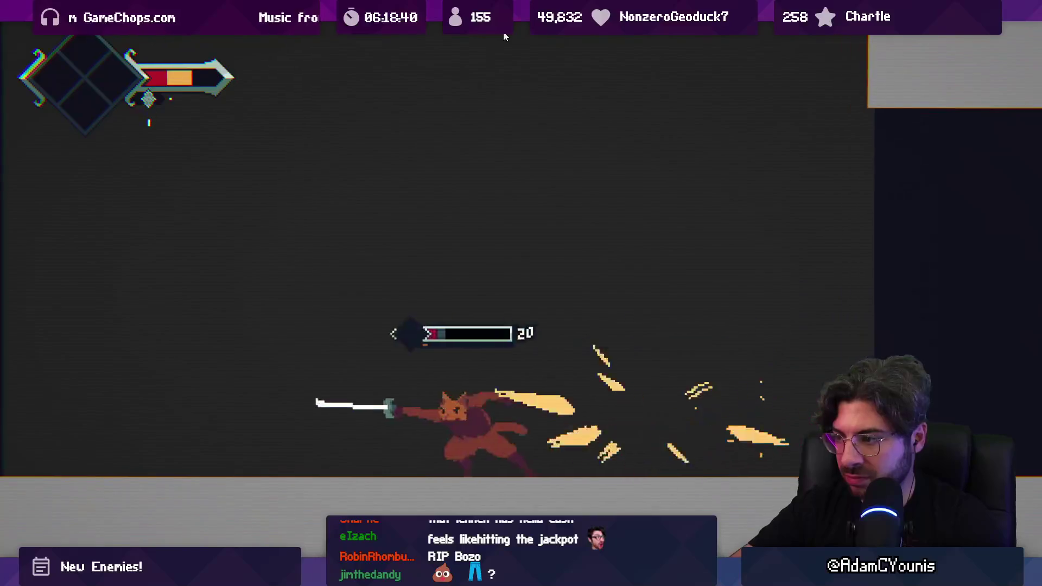
{"action": "key", "text": "x"}
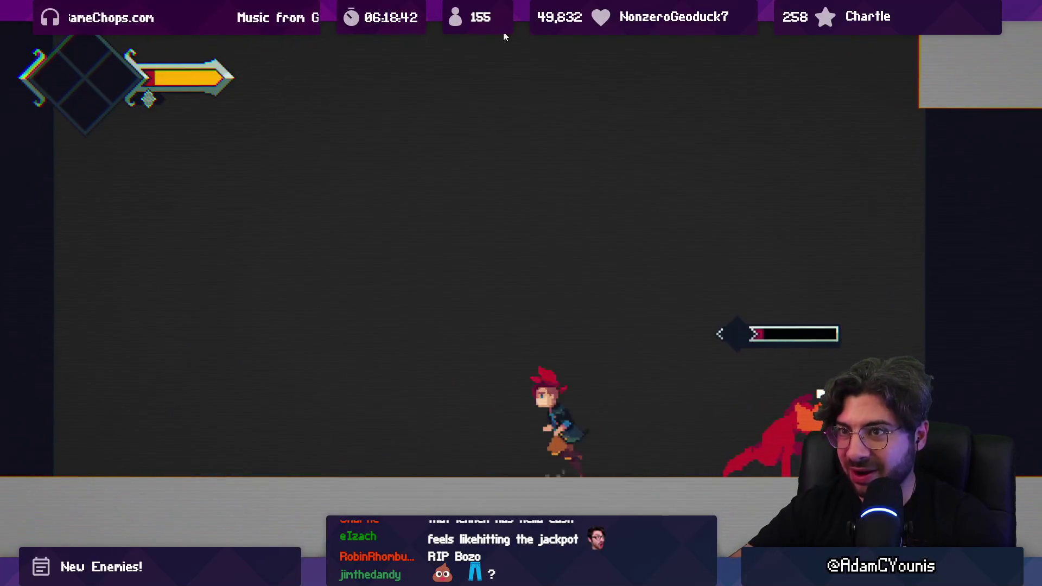
{"action": "key", "text": "Right"}
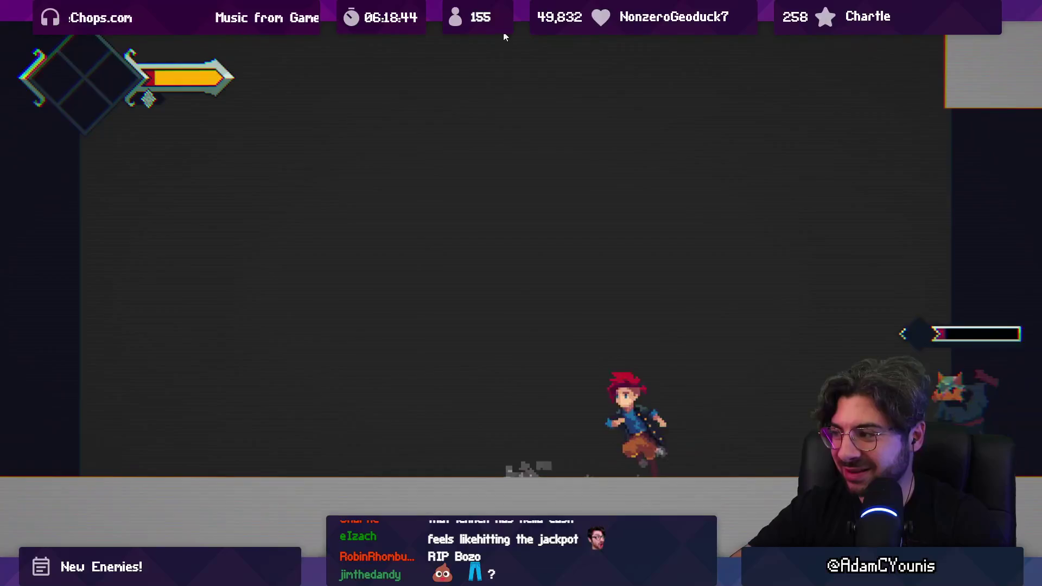
{"action": "key", "text": "x"}
{"action": "key", "text": "x"}
{"action": "key", "text": "x"}
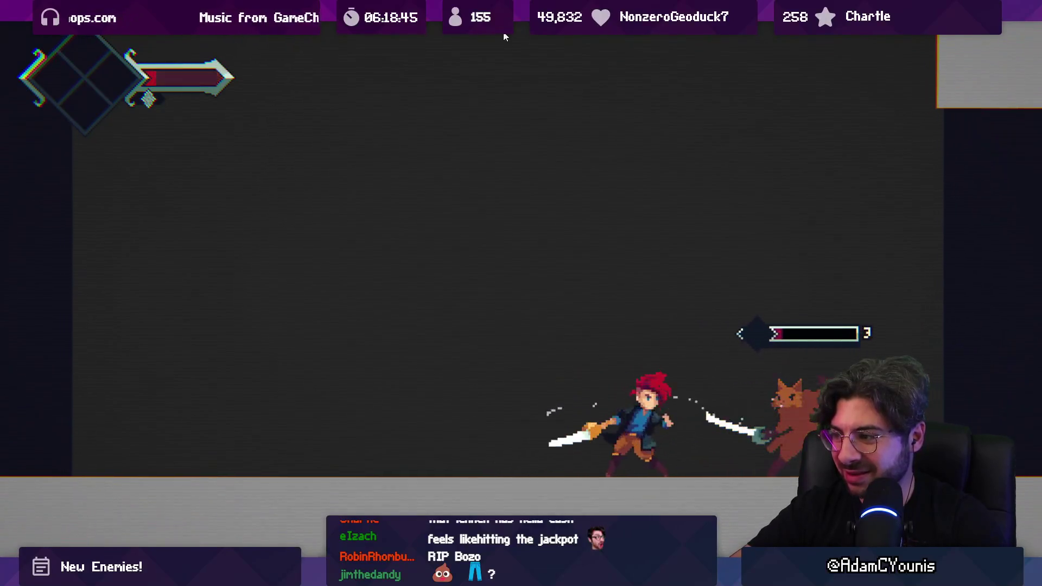
{"action": "key", "text": "x"}
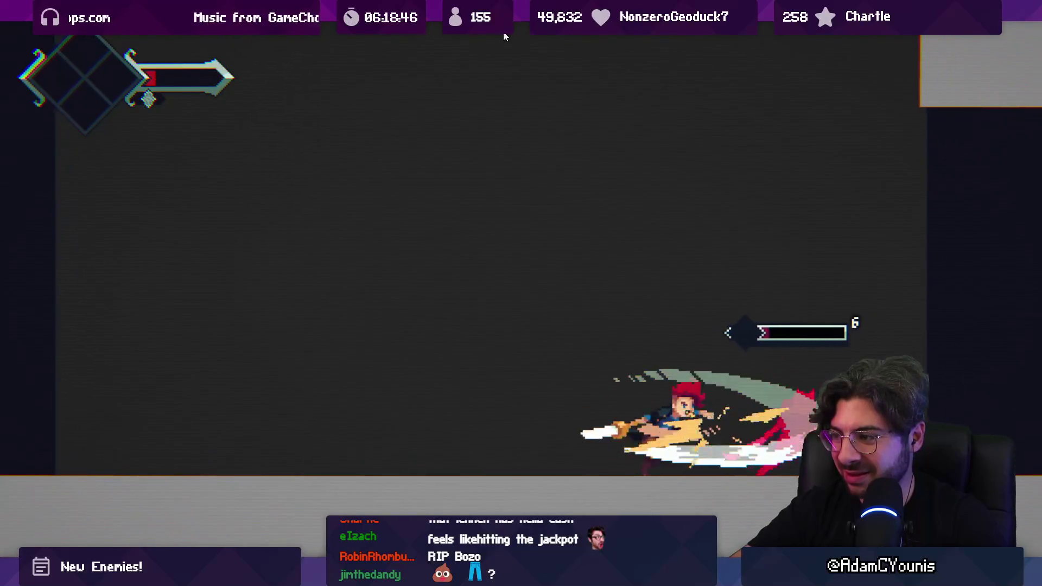
{"action": "key", "text": "Right"}
{"action": "key", "text": "x"}
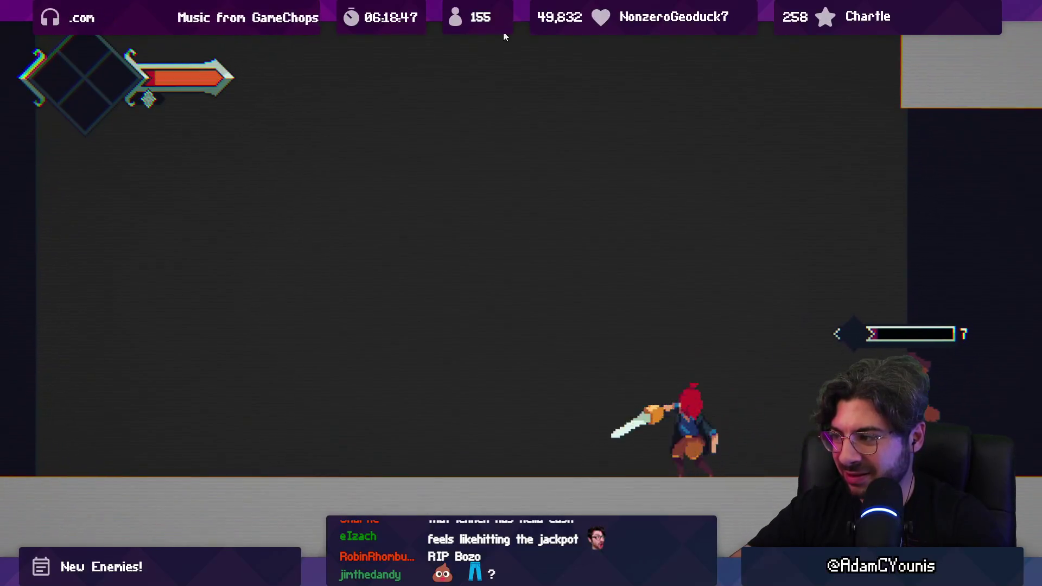
{"action": "key", "text": "x"}
{"action": "key", "text": "Right"}
{"action": "key", "text": "Left"}
{"action": "key", "text": "x"}
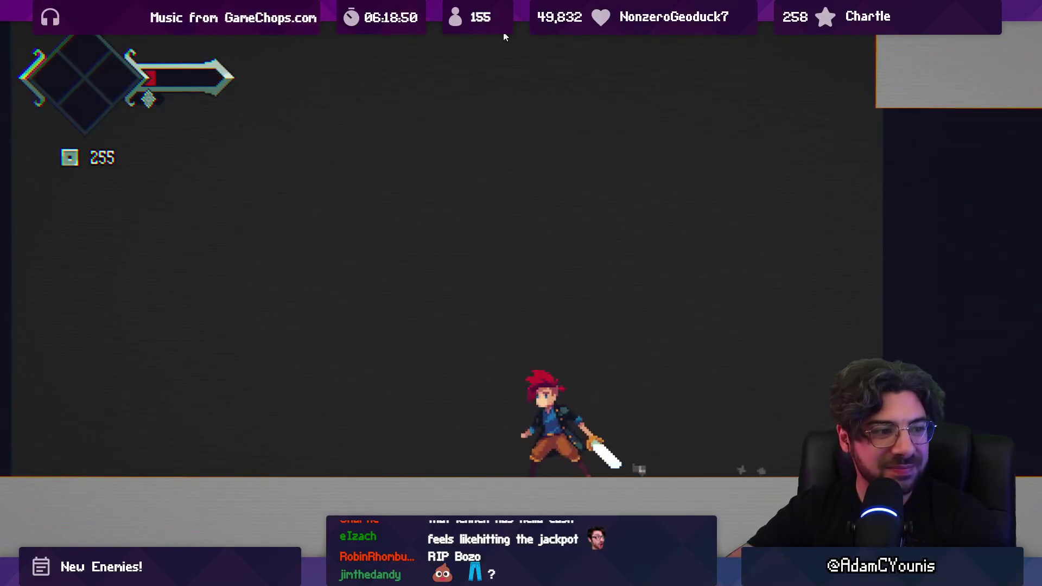
{"action": "key", "text": "shift+space"}
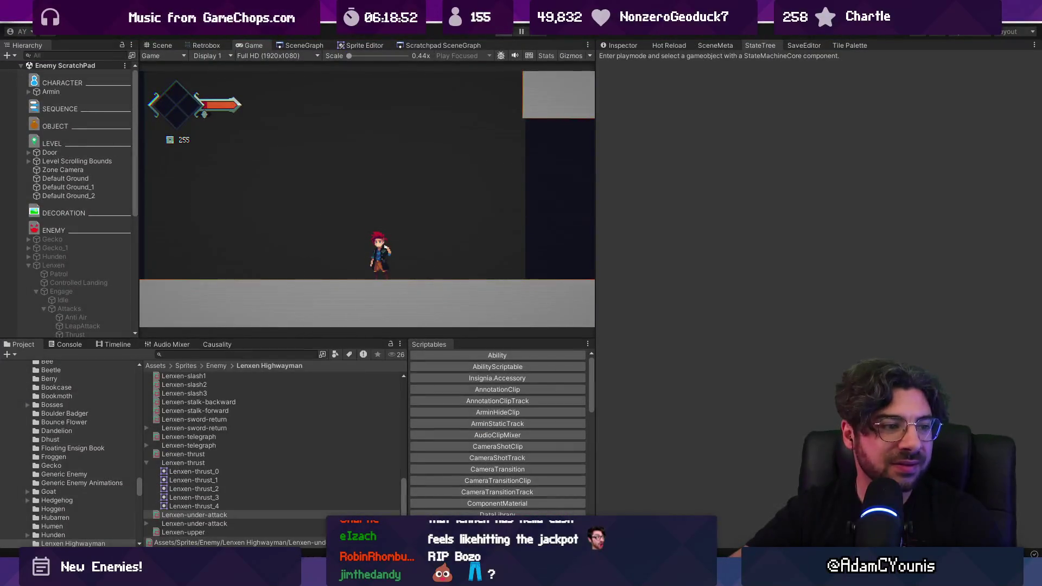
- Run a quick maximized playtest, slashing at Lenxen, then restore the editor layout
{"action": "key", "text": "ctrl+p"}
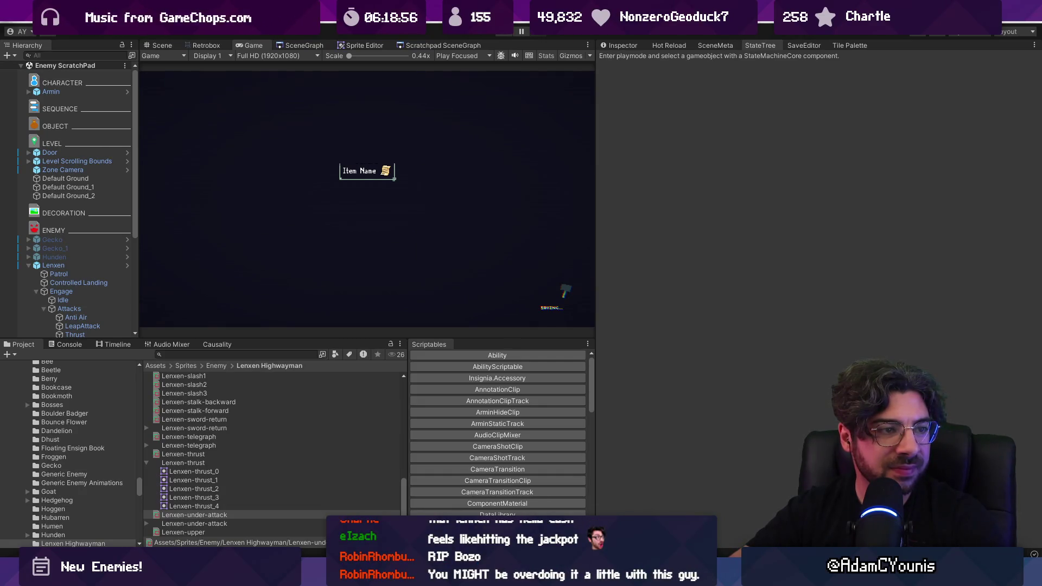
{"action": "left_click", "coordinate": [502, 33]}
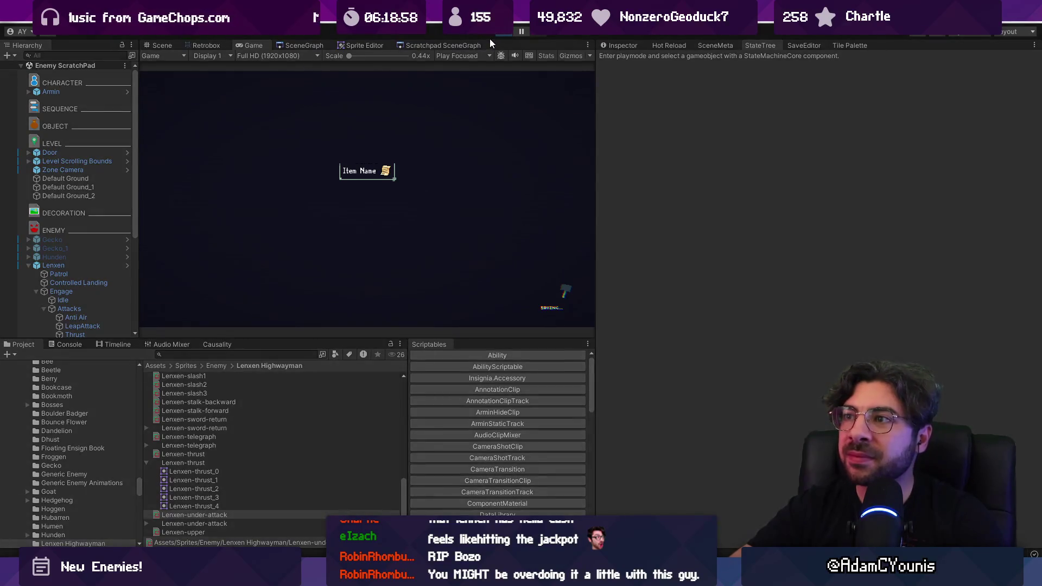
{"action": "key", "text": "shift+space"}
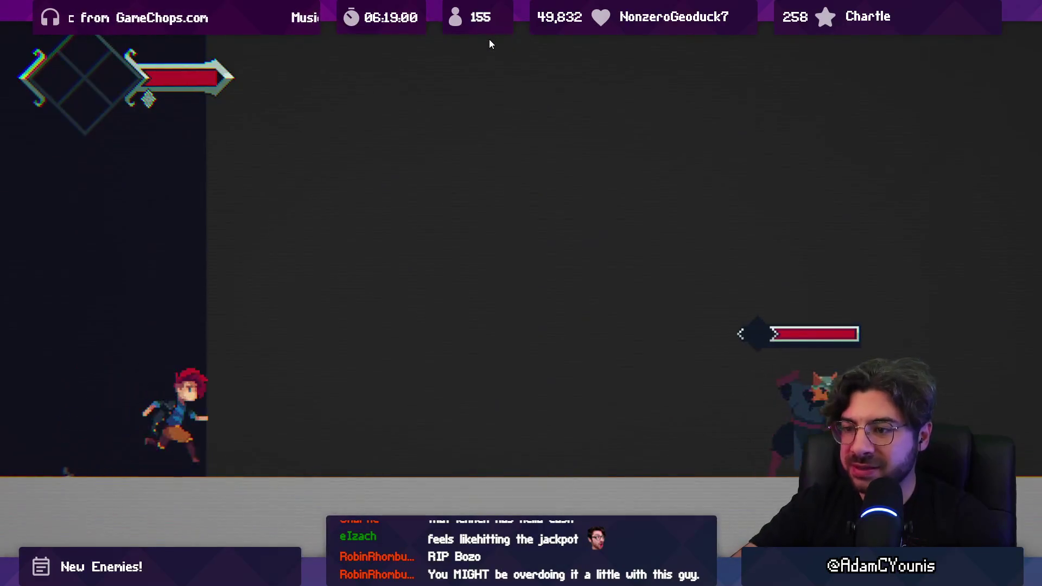
{"action": "key", "text": "x"}
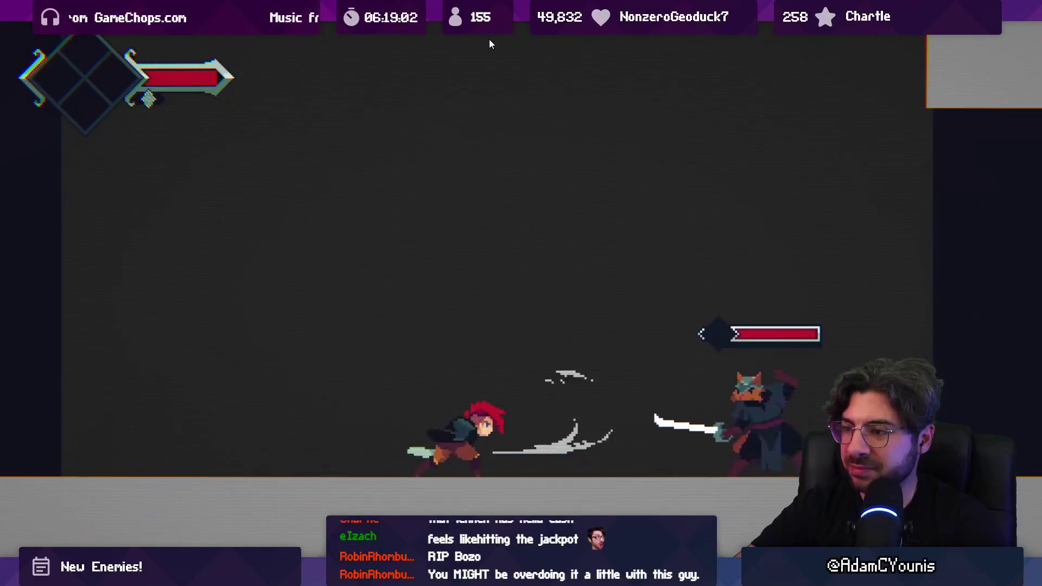
{"action": "key", "text": "shift+space"}
- Stop the game and bring up Footsies.cs at its Do() method in the code editor
{"action": "left_click", "coordinate": [502, 31]}
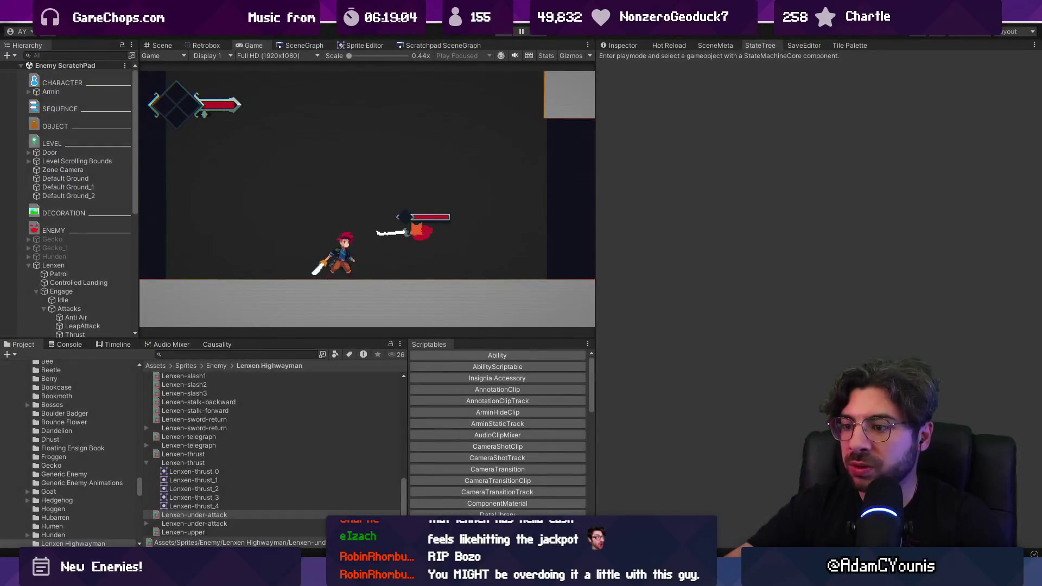
{"action": "key", "text": "alt+Tab"}
{"action": "scroll", "coordinate": [382, 292], "scroll_direction": "up", "scroll_amount": 3}
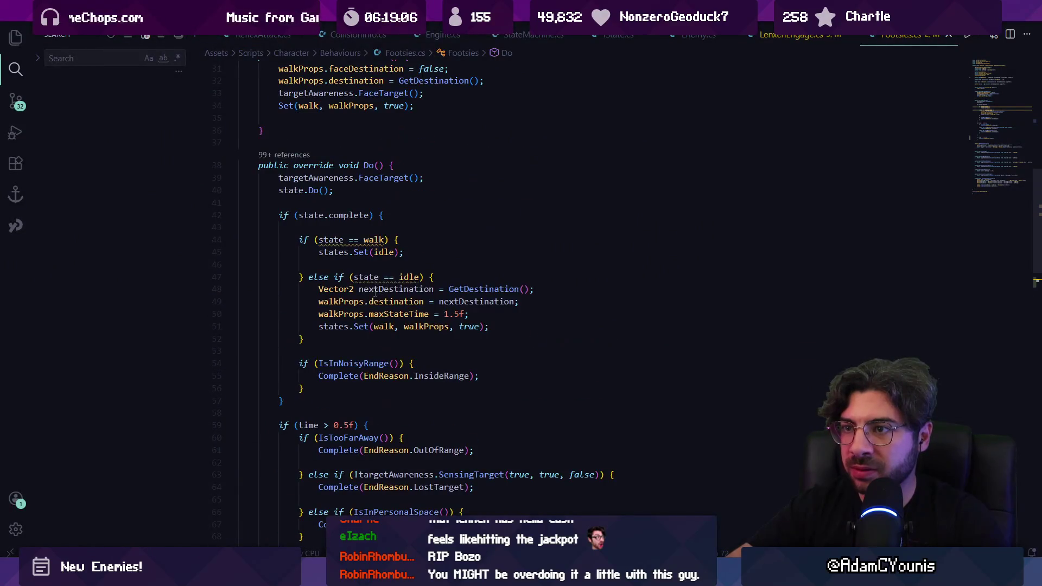
- Open LenxenEngage.cs and find the closeOptions list
{"action": "key", "text": "ctrl+f"}
{"action": "type", "text": "close"}
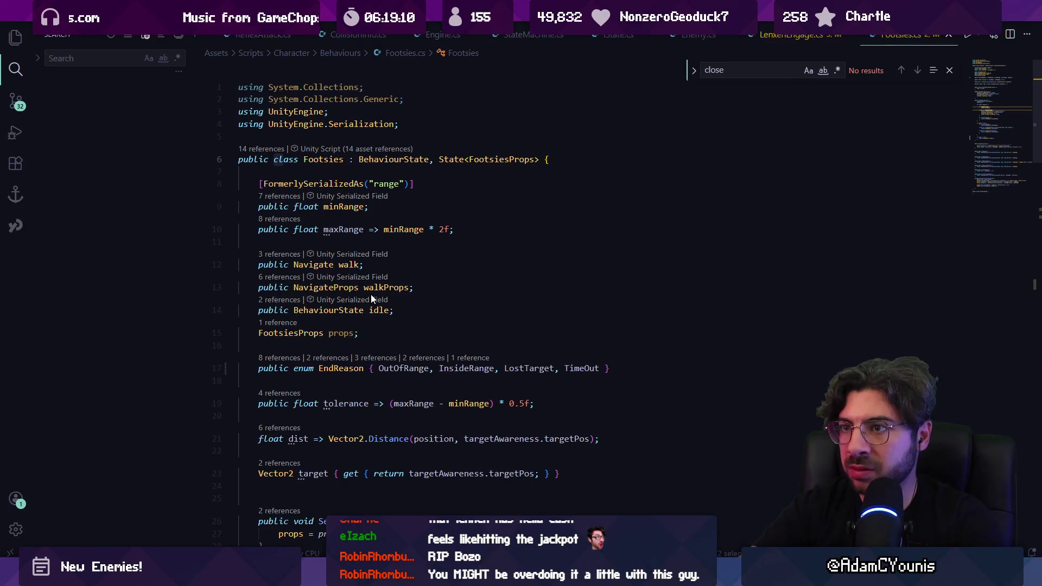
{"action": "key", "text": "Escape"}
{"action": "key", "text": "ctrl+p"}
{"action": "key", "text": "Down"}
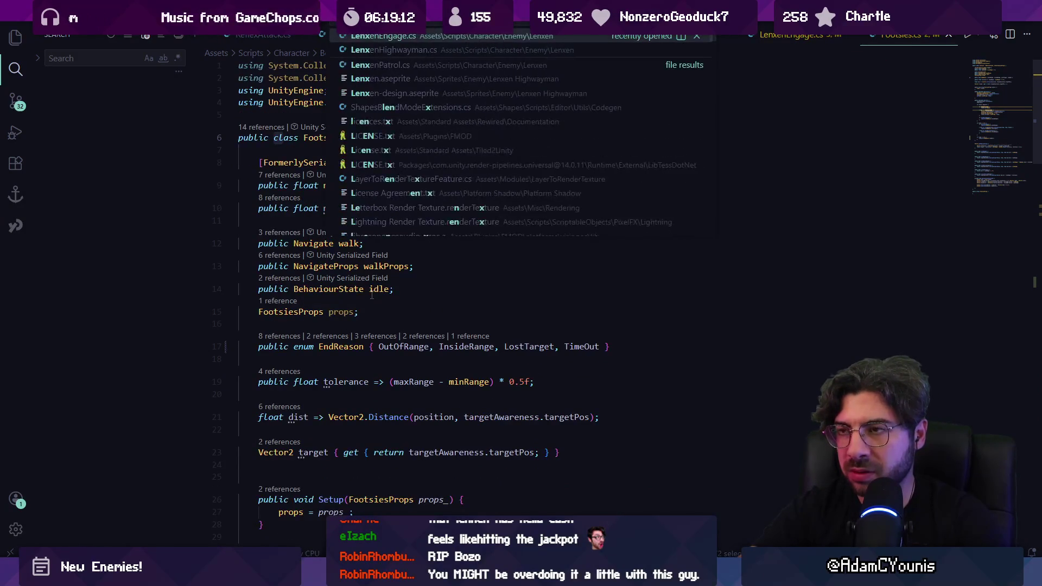
{"action": "key", "text": "Return"}
{"action": "key", "text": "ctrl+f"}
{"action": "type", "text": "closeop"}
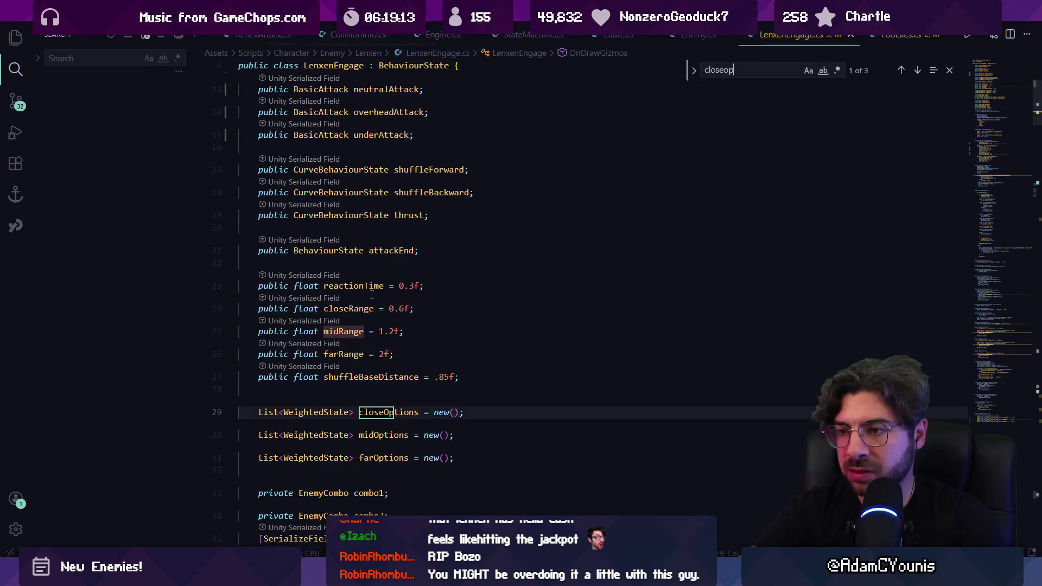
{"action": "key", "text": "Return"}
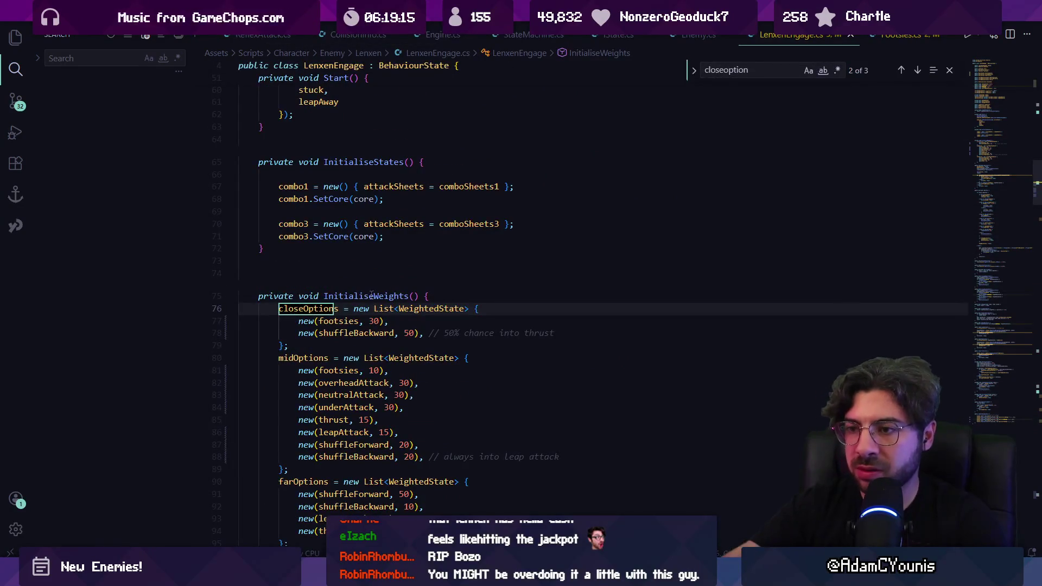
{"action": "key", "text": "Escape"}
- Add a leapAway option weighted 15 to closeOptions, save, and replay the game in Unity
{"action": "key", "text": "Return"}
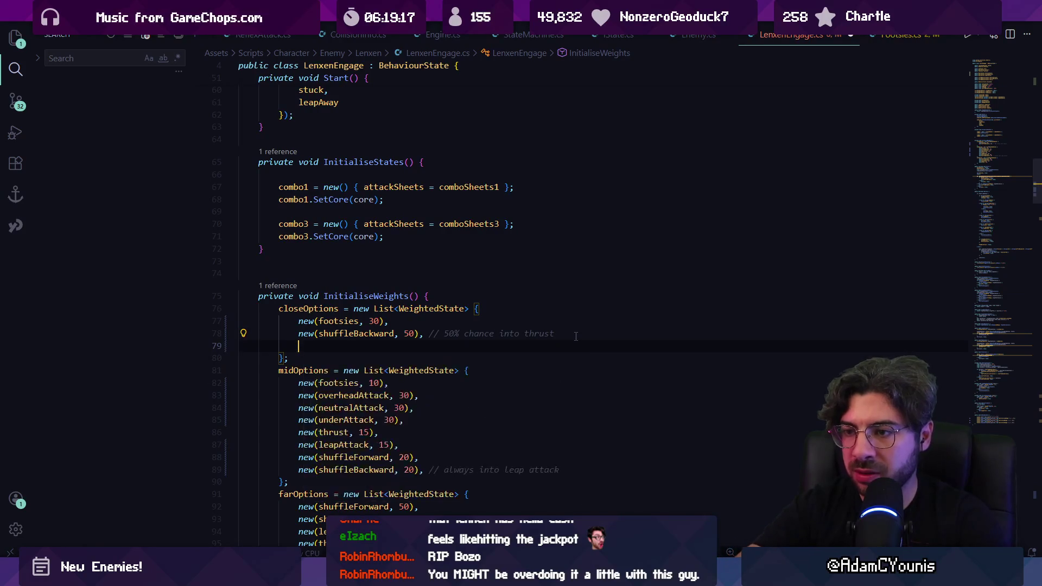
{"action": "type", "text": "new(le"}
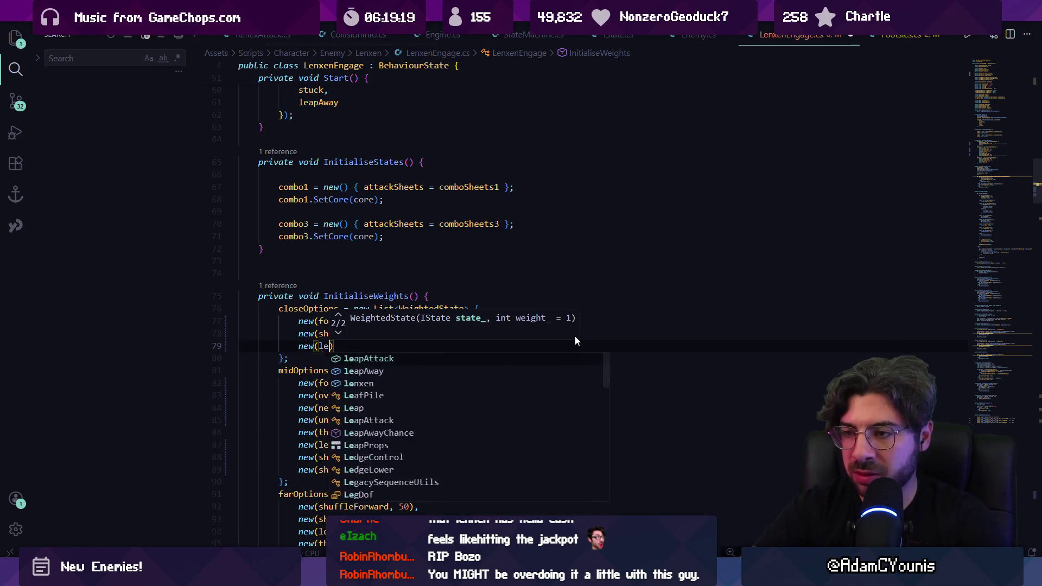
{"action": "type", "text": ",10);"}
{"action": "key", "text": "ctrl+s"}
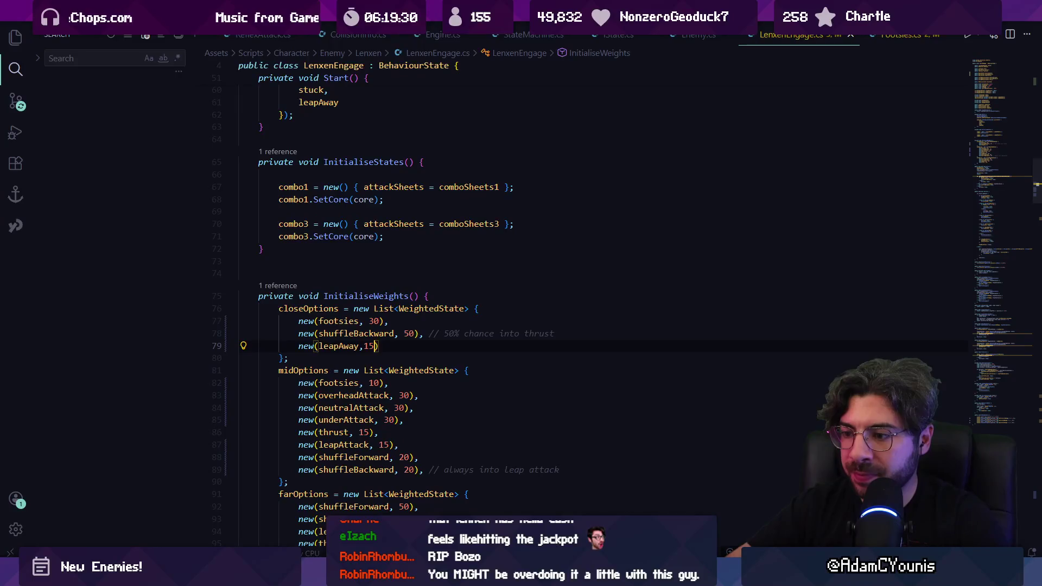
{"action": "key", "text": "alt+Tab"}
{"action": "left_click", "coordinate": [504, 35]}
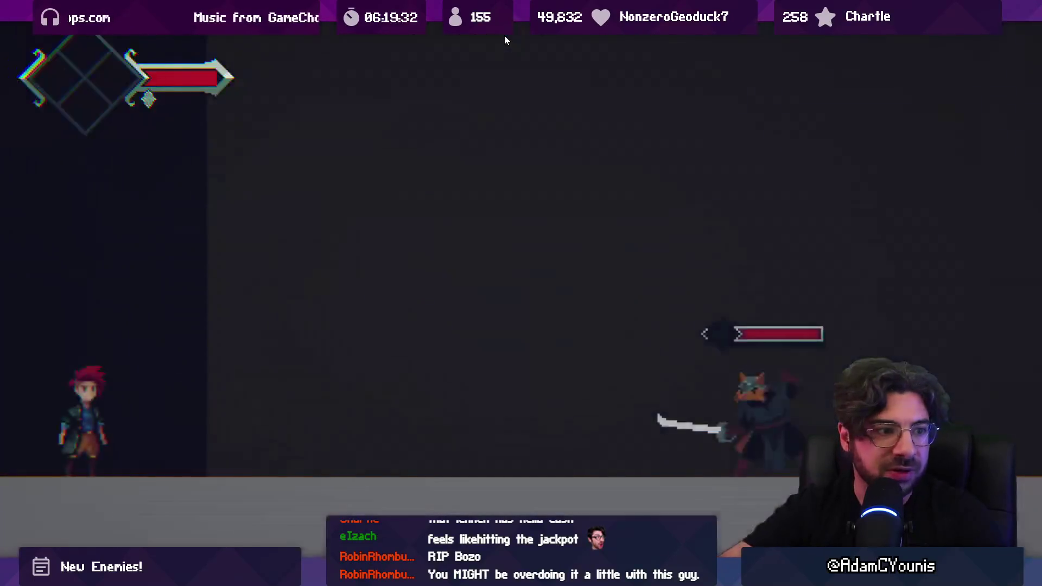
- Run at the enemy and slash it repeatedly with the arrow keys until it is finished off
{"action": "key", "text": "Right"}
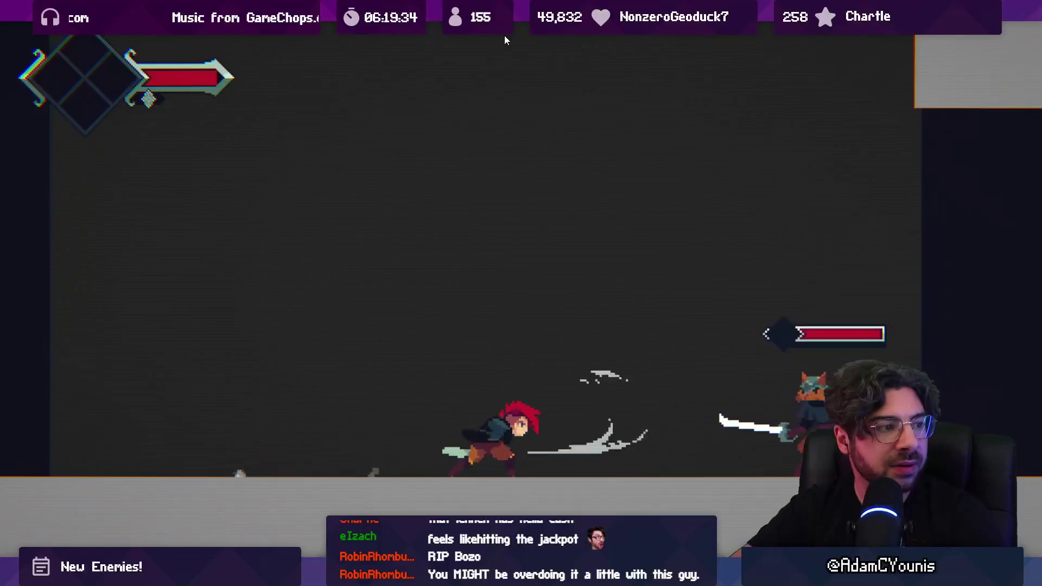
{"action": "key", "text": "Right"}
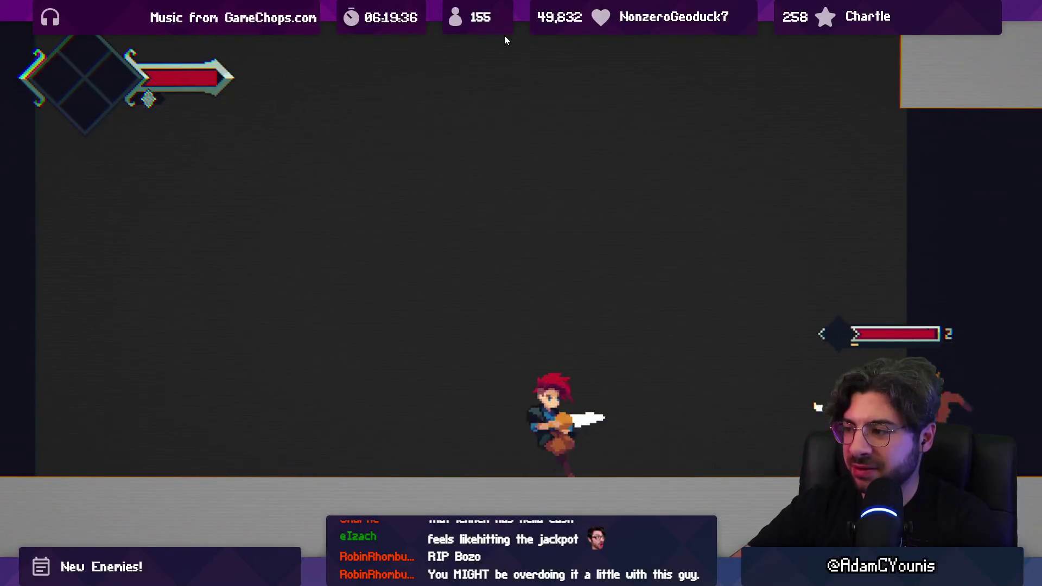
{"action": "key", "text": "Left"}
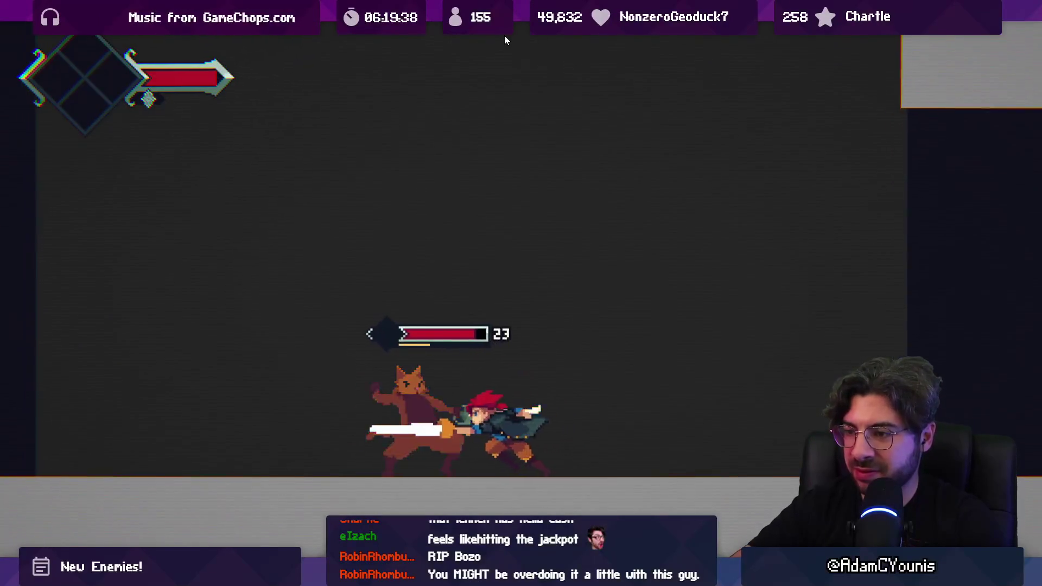
{"action": "key", "text": "Right"}
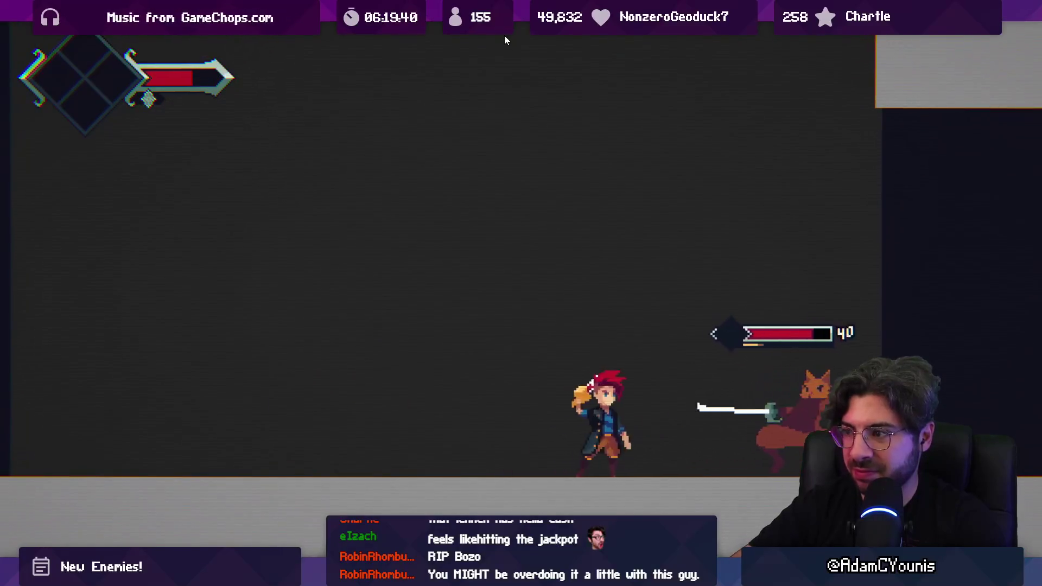
{"action": "key", "text": "Left"}
{"action": "key", "text": "Left"}
{"action": "key", "text": "Left"}
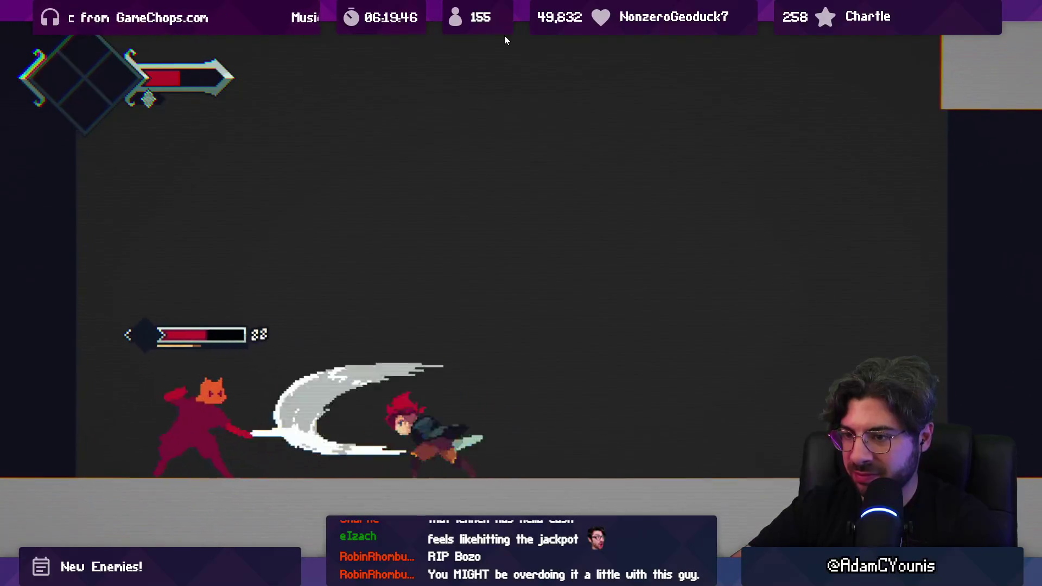
{"action": "key", "text": "Left"}
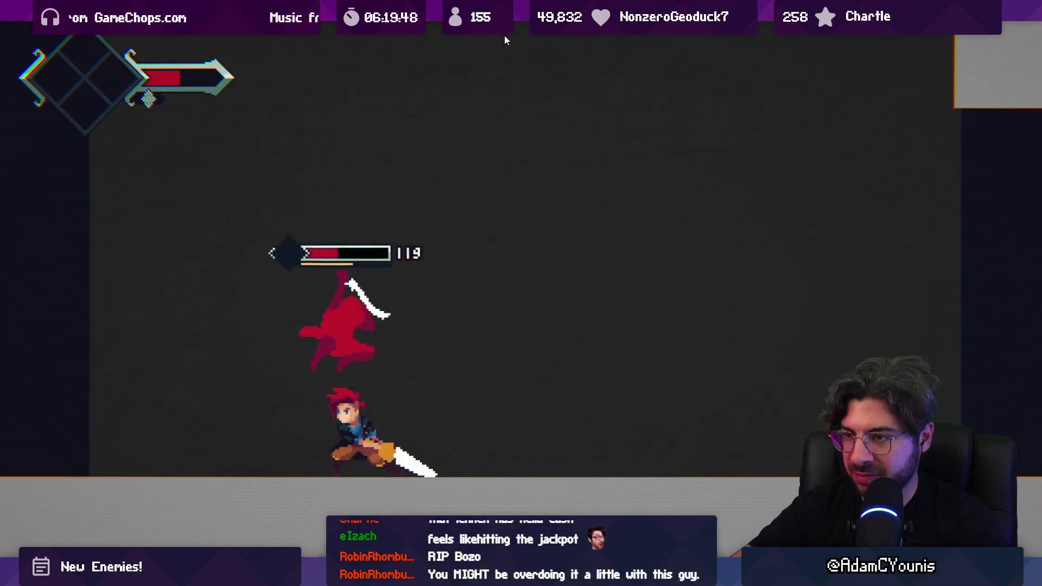
{"action": "key", "text": "Left"}
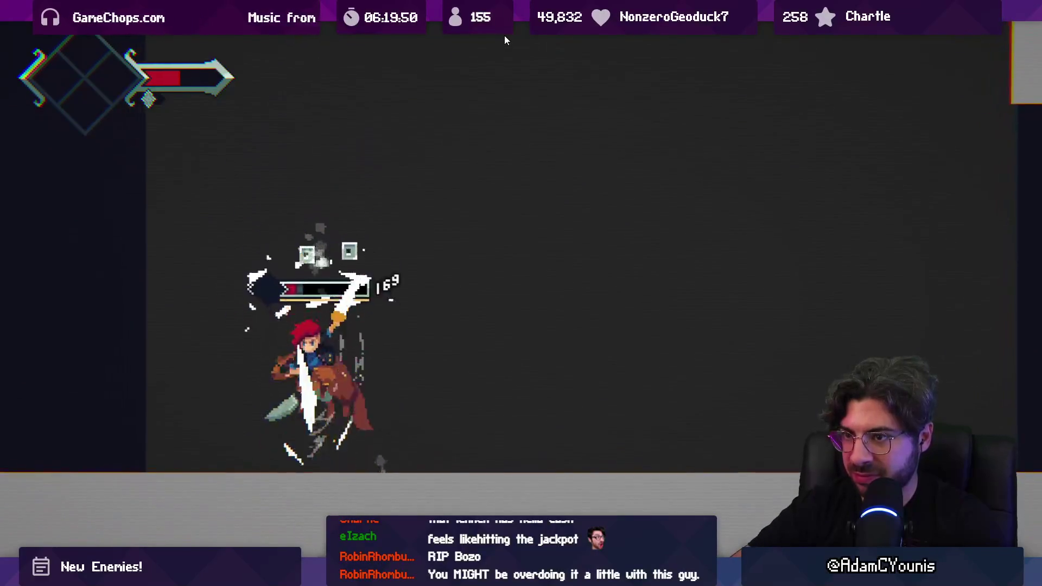
{"action": "key", "text": "Left"}
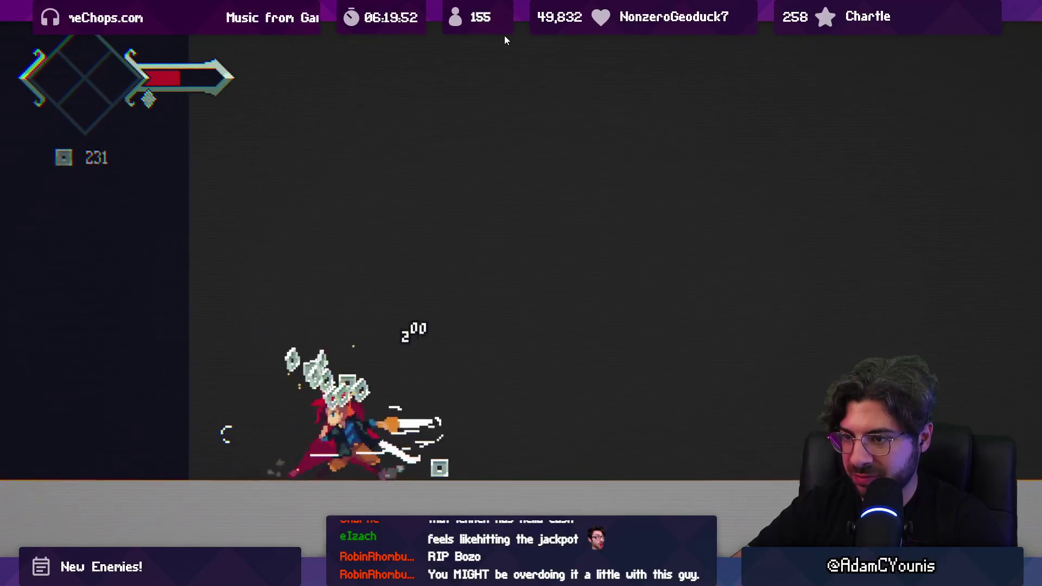
{"action": "key", "text": "Right"}
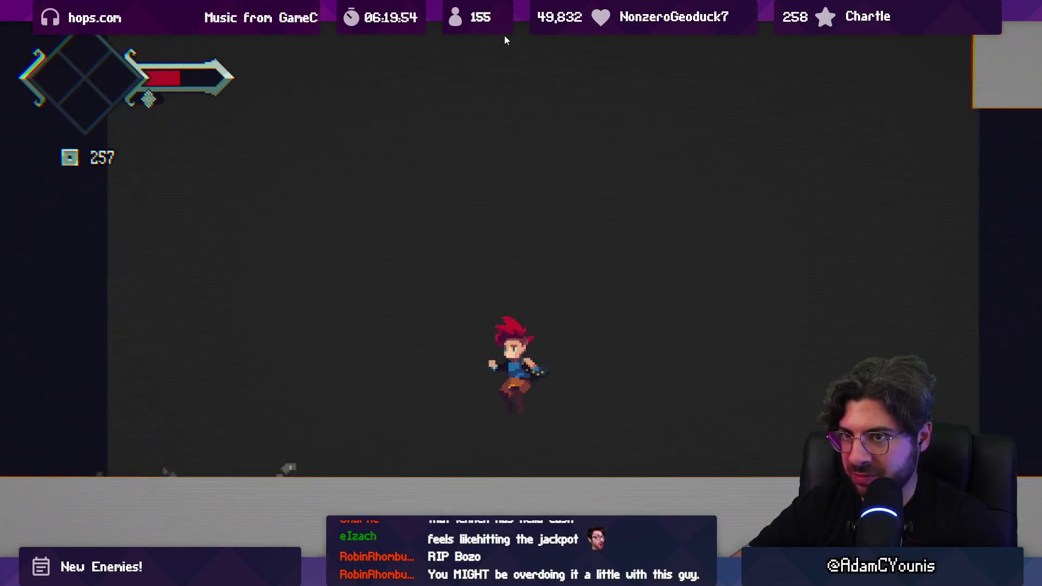
{"action": "key", "text": "Right"}
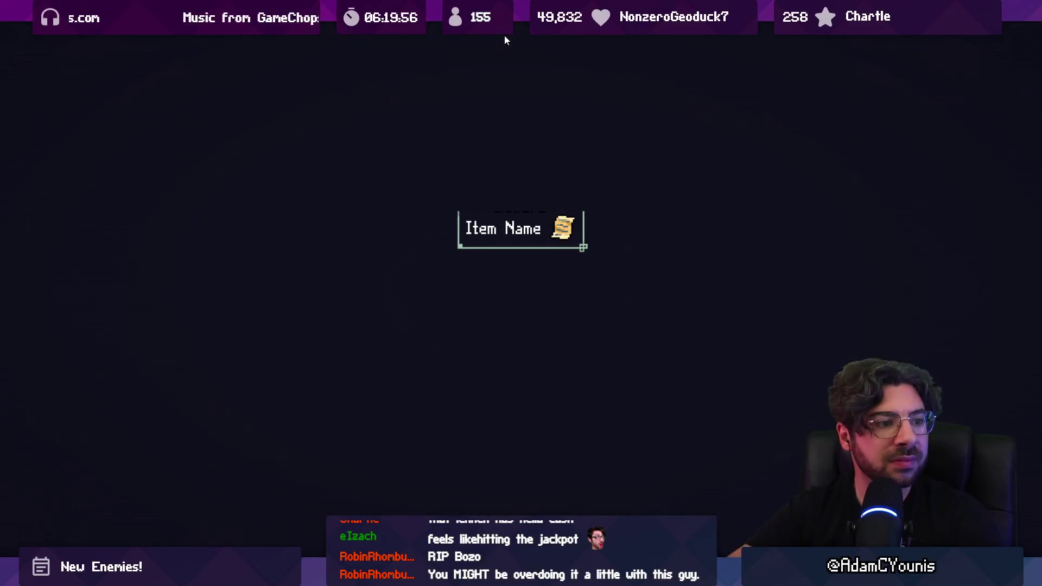
- Reload the test room and dash in slashing the new enemy down to low health
{"action": "key", "text": "Right"}
{"action": "key", "text": "Right"}
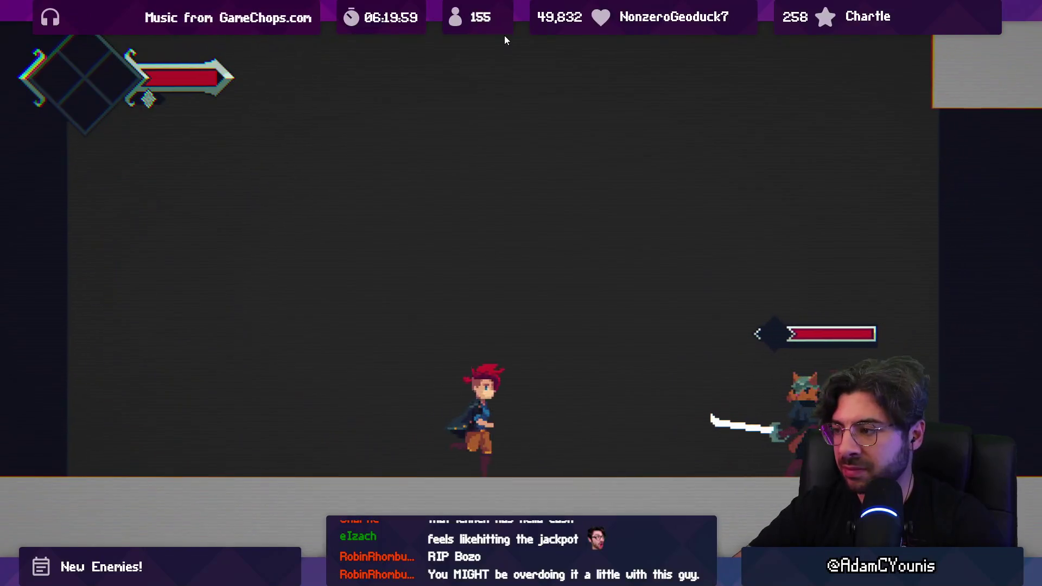
{"action": "key", "text": "Right"}
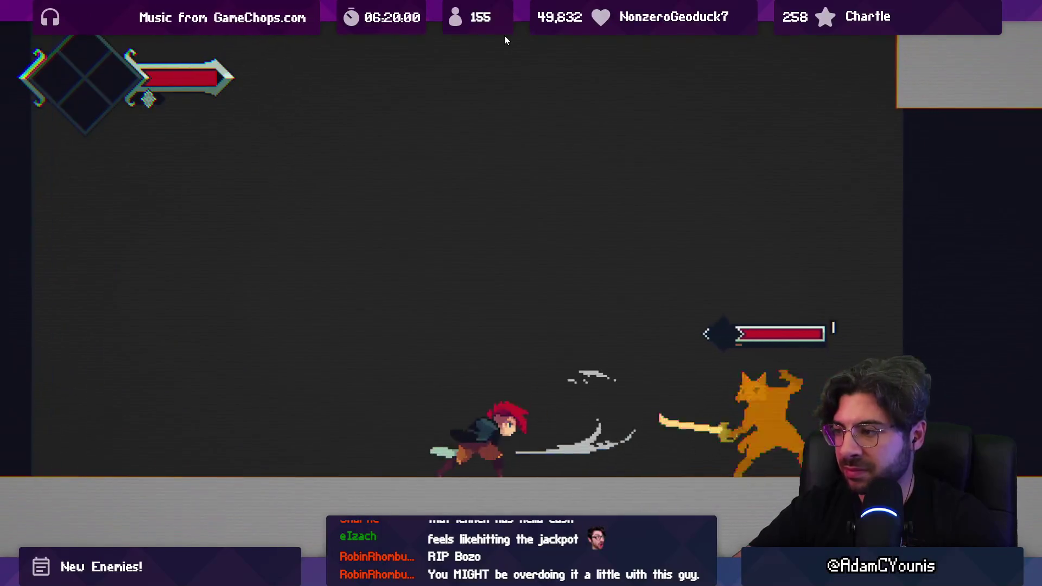
{"action": "key", "text": "Right"}
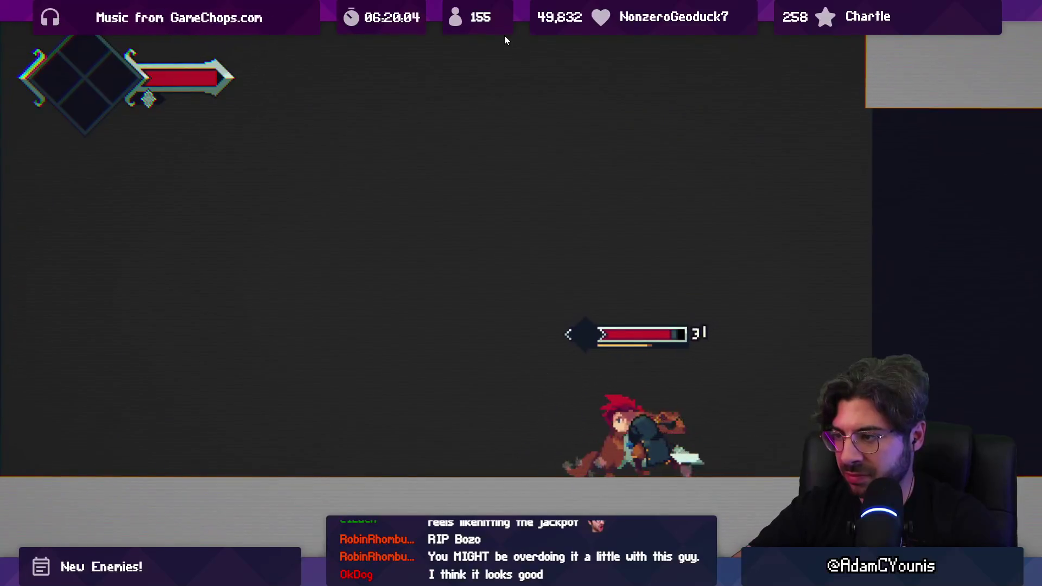
{"action": "key", "text": "Left"}
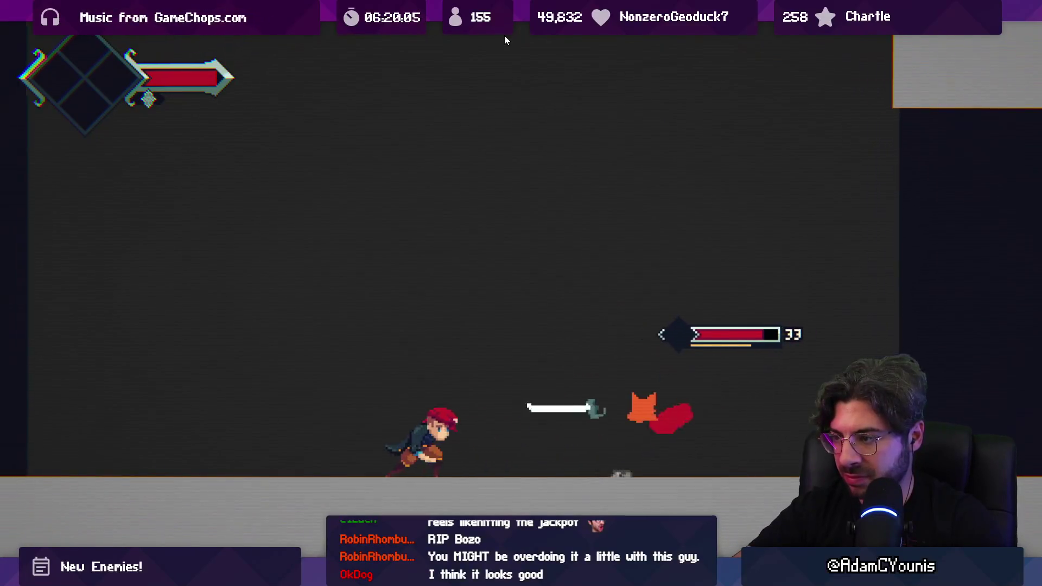
{"action": "key", "text": "Right"}
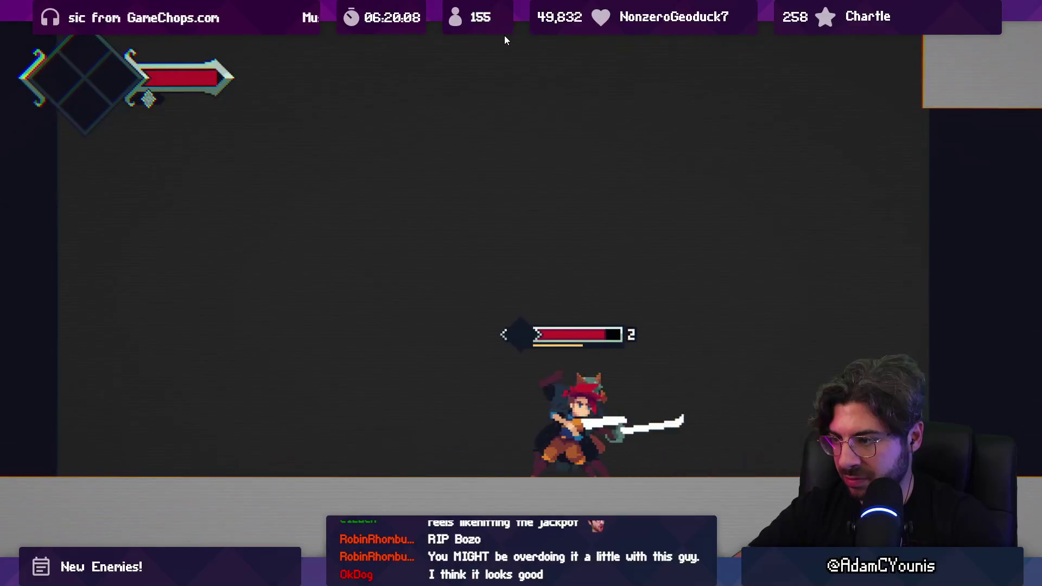
{"action": "key", "text": "Left"}
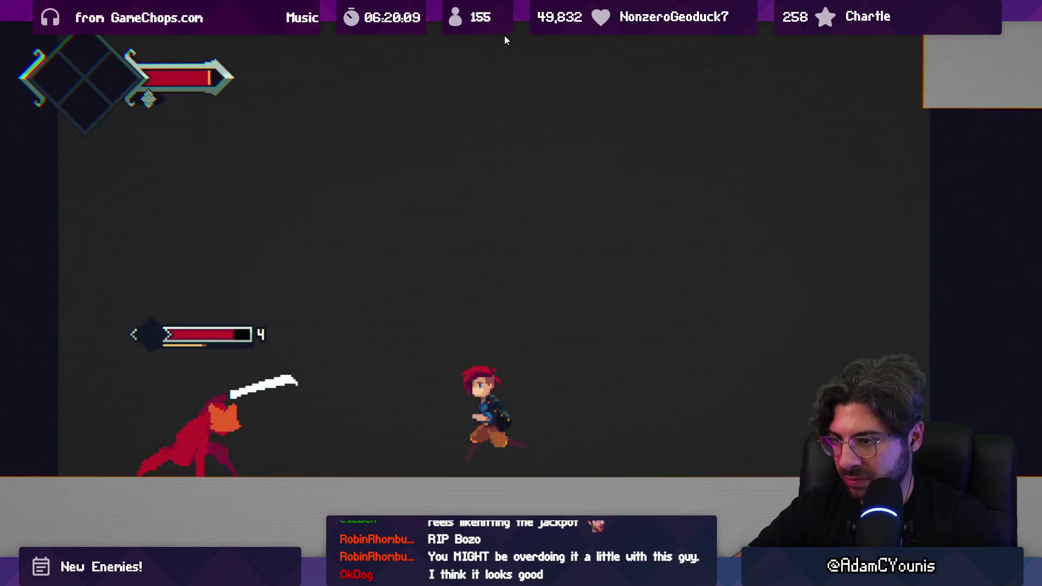
{"action": "key", "text": "Left"}
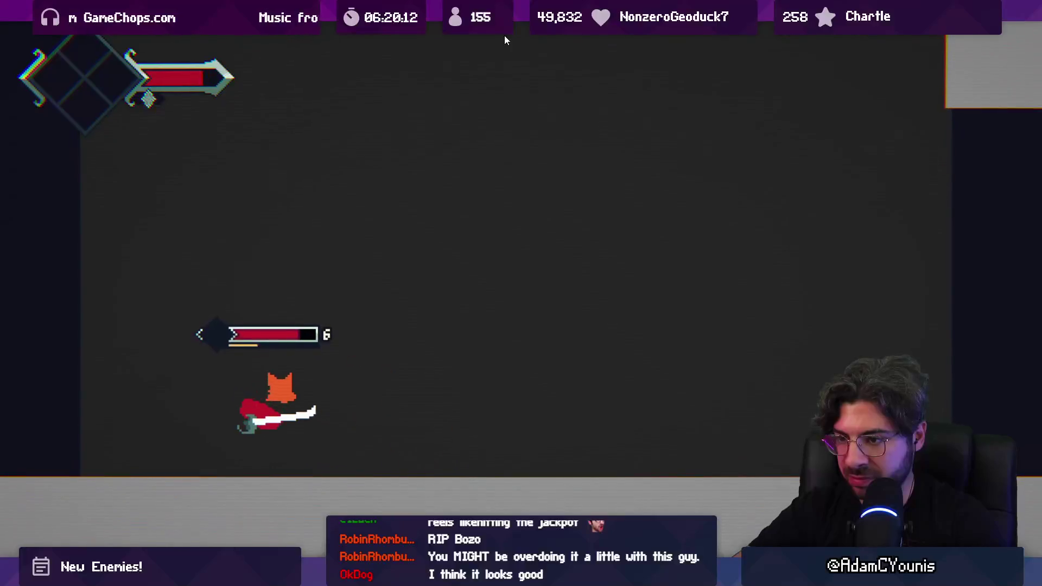
{"action": "key", "text": "Left"}
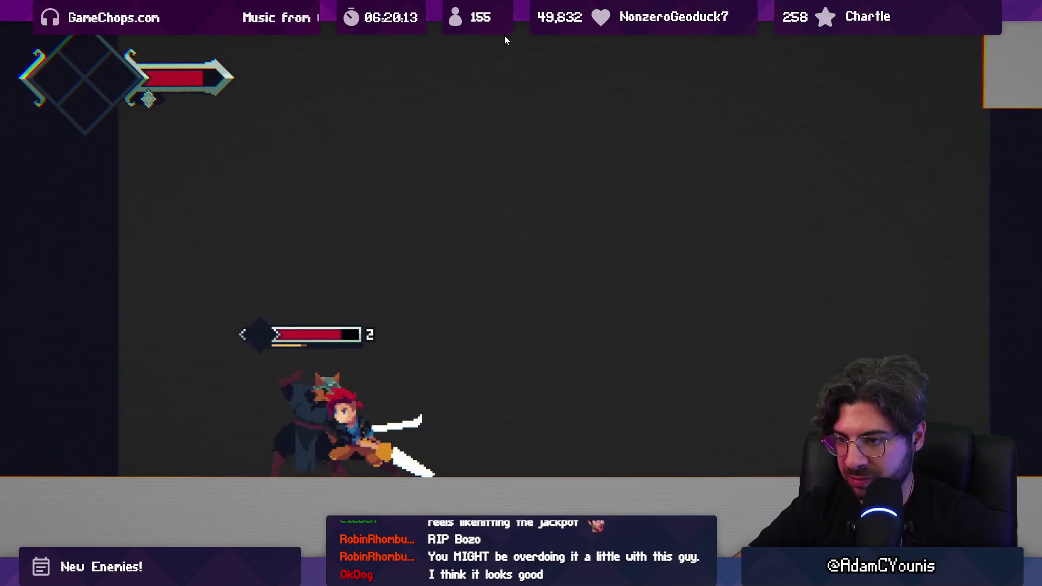
{"action": "key", "text": "Left"}
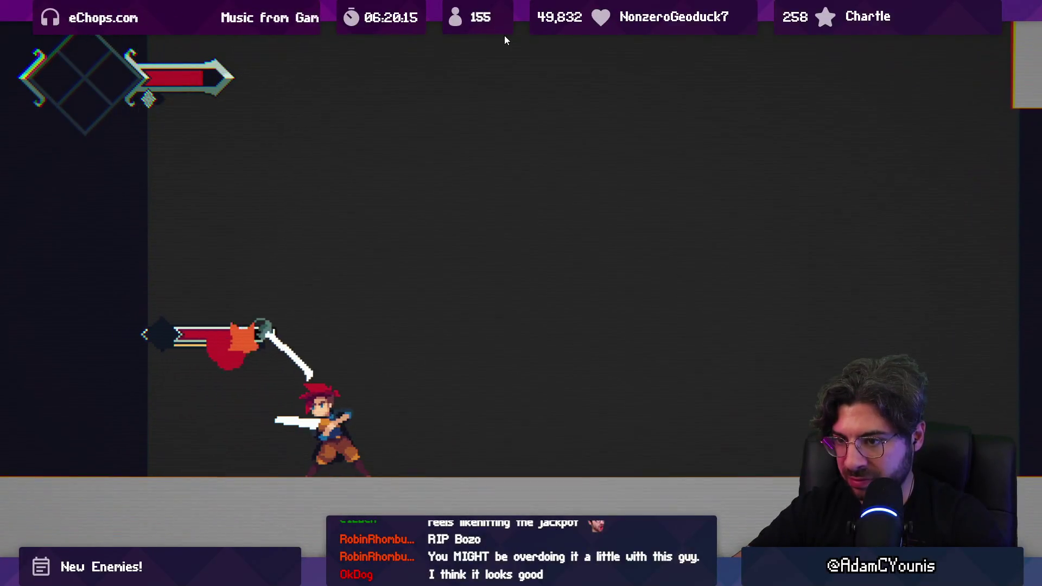
{"action": "key", "text": "Left"}
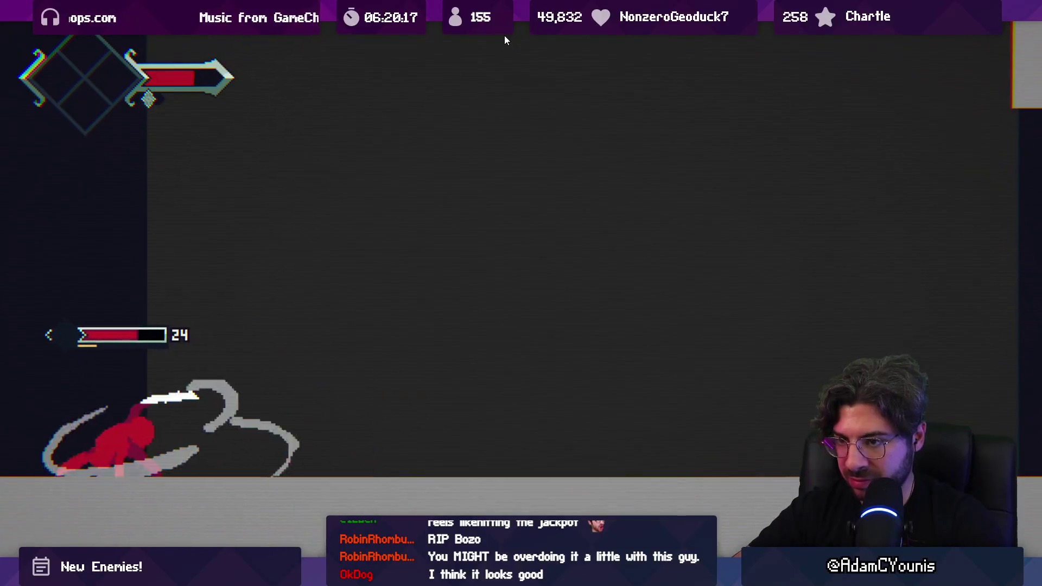
- Leap over the enemy with mid-air slashes until the hero dies, then reload the checkpoint
{"action": "key", "text": "Right"}
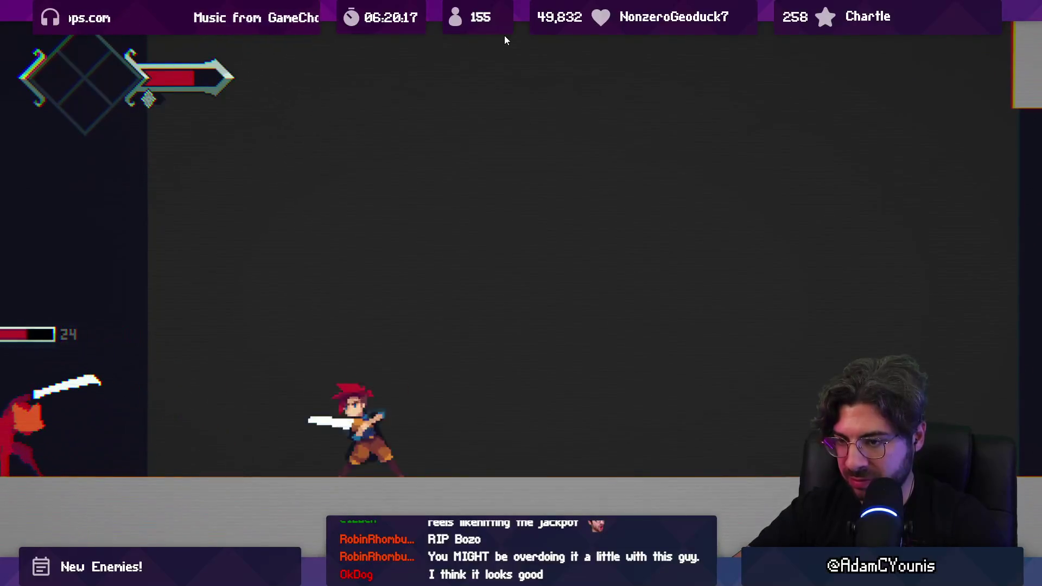
{"action": "key", "text": "Left"}
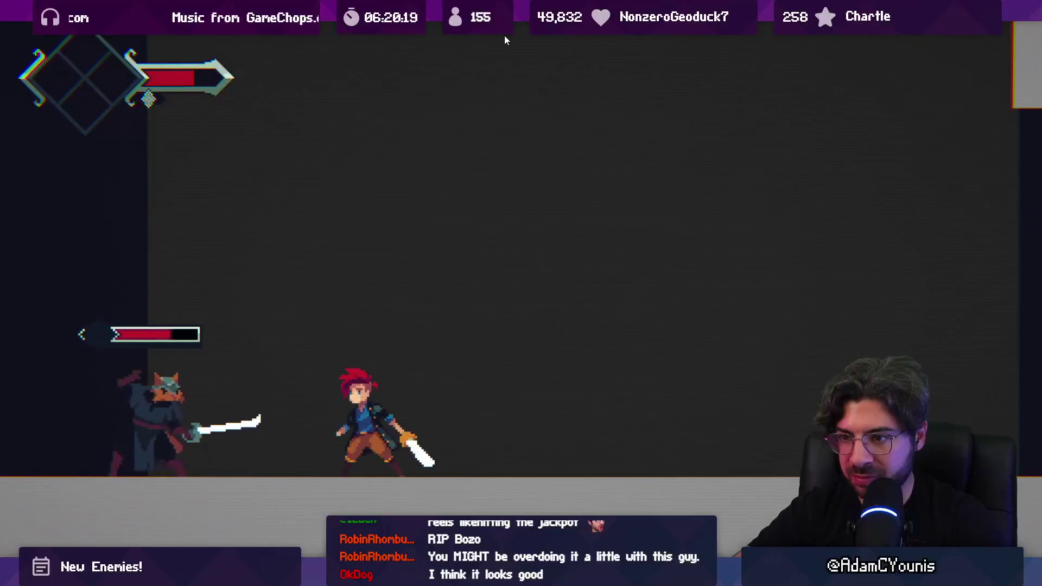
{"action": "key", "text": "Right"}
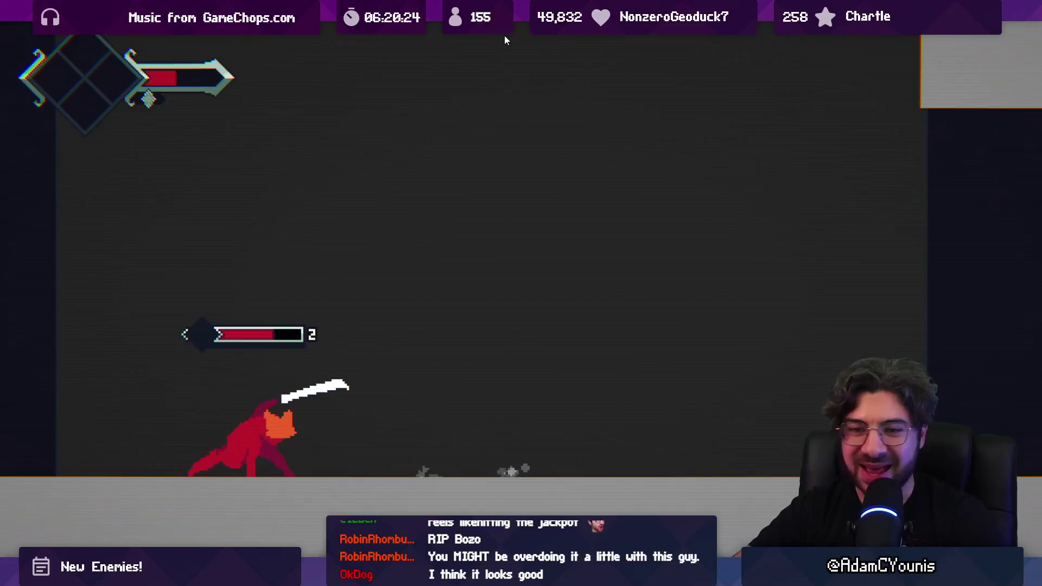
{"action": "key", "text": "Left"}
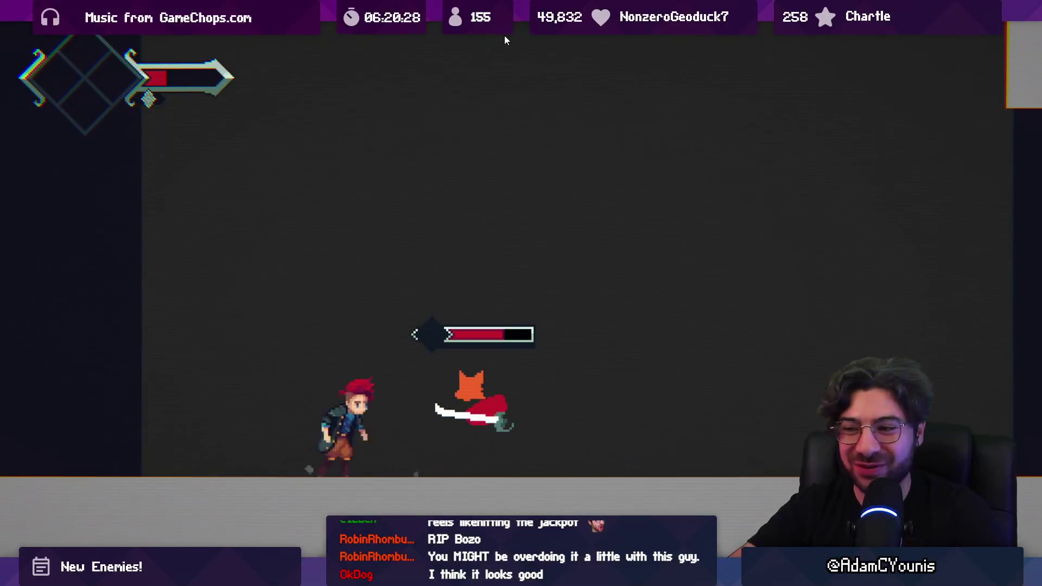
{"action": "key", "text": "x"}
{"action": "key", "text": "space"}
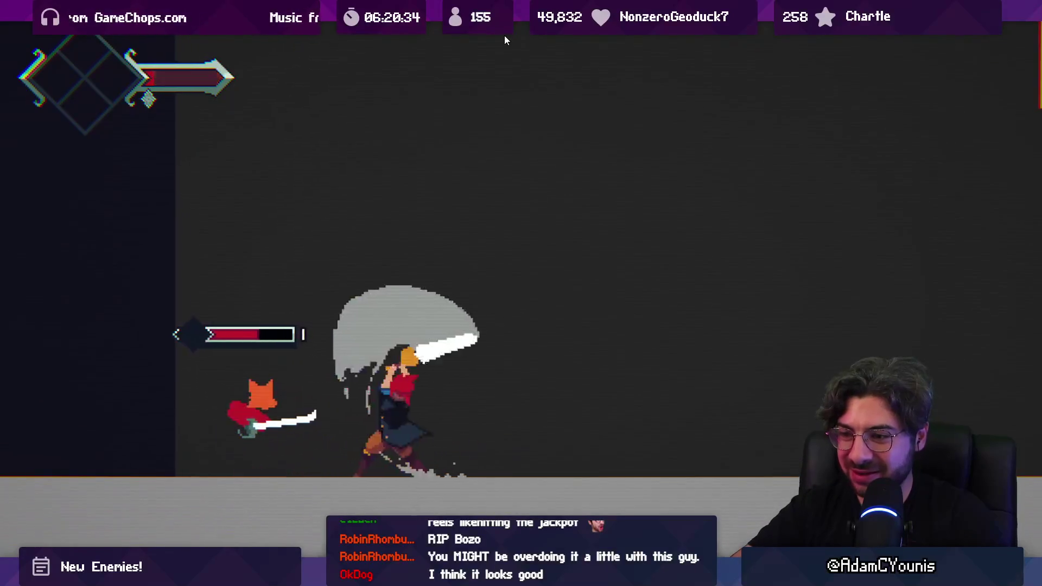
{"action": "key", "text": "x"}
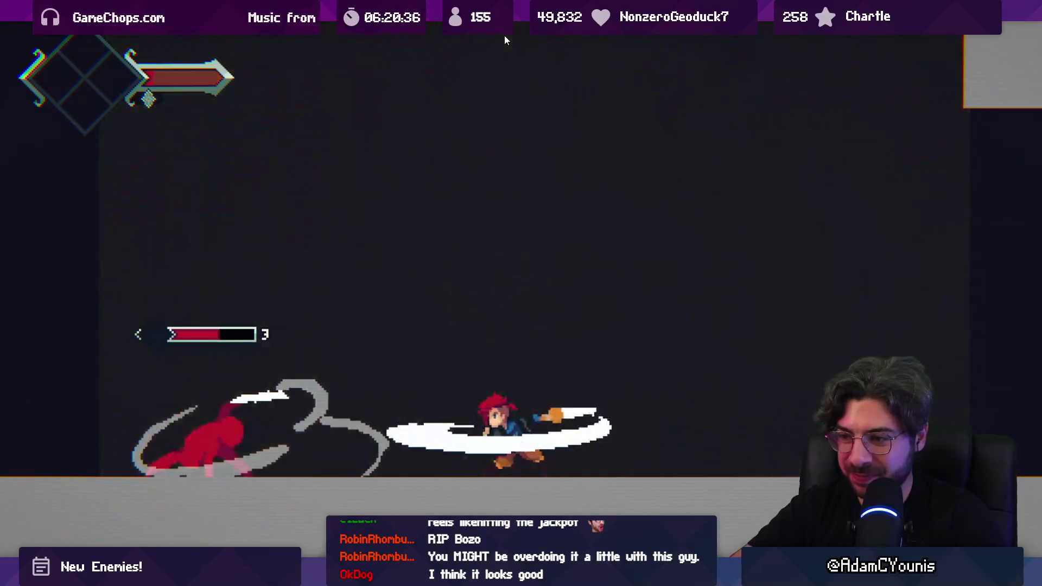
{"action": "key", "text": "x"}
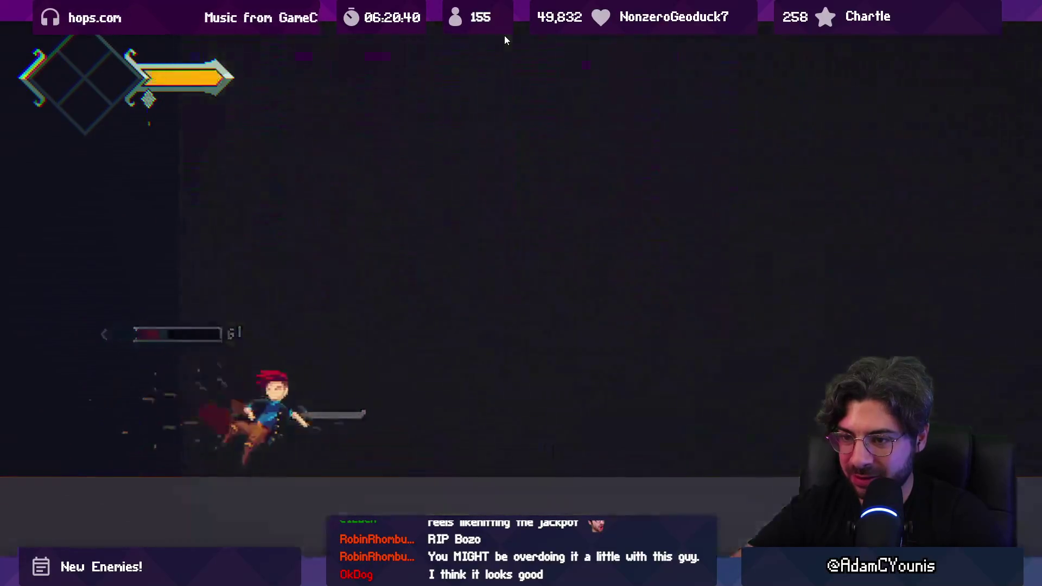
{"action": "key", "text": "Return"}
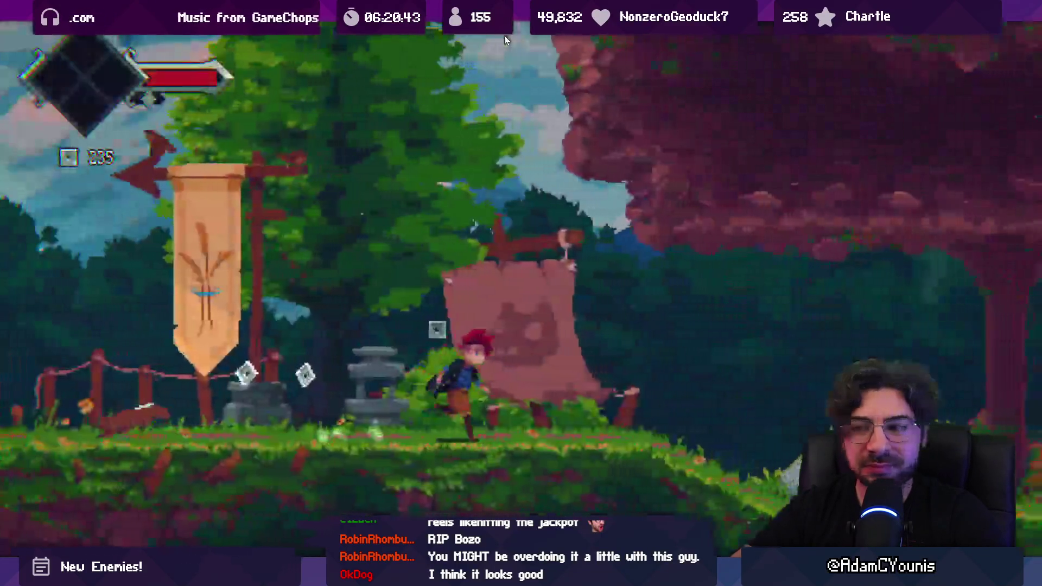
{"action": "key", "text": "Right"}
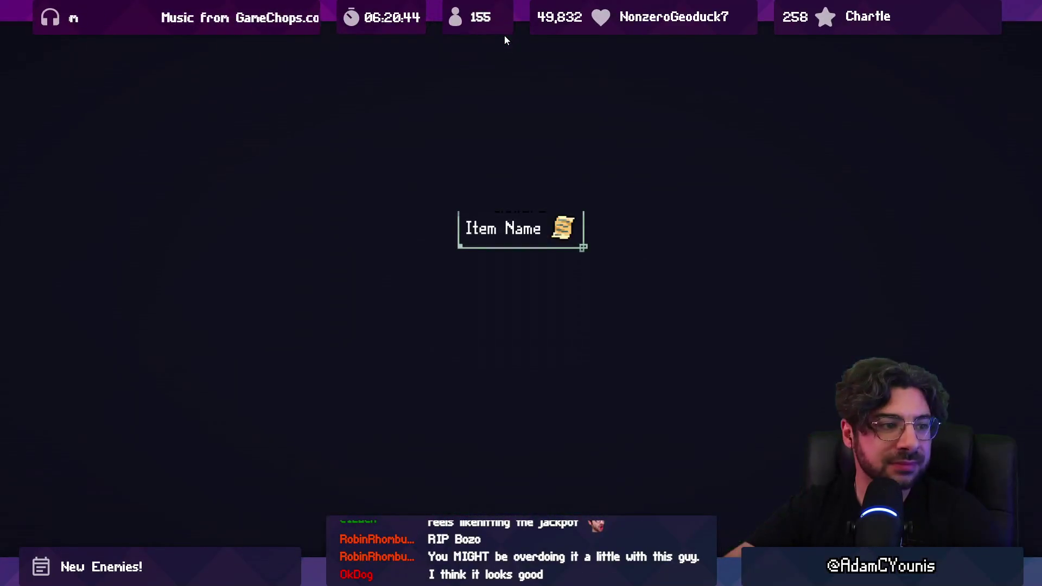
- Enter the arena and slash the masked enemy repeatedly until it is knocked to the floor
{"action": "key", "text": "Escape"}
{"action": "key", "text": "Right"}
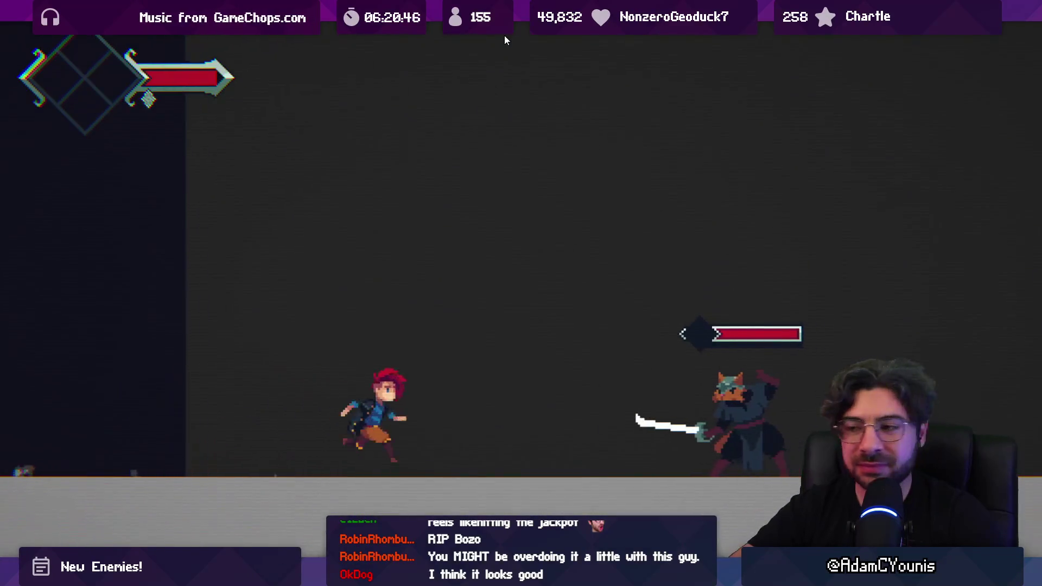
{"action": "key", "text": "Right"}
{"action": "key", "text": "x"}
{"action": "key", "text": "Right"}
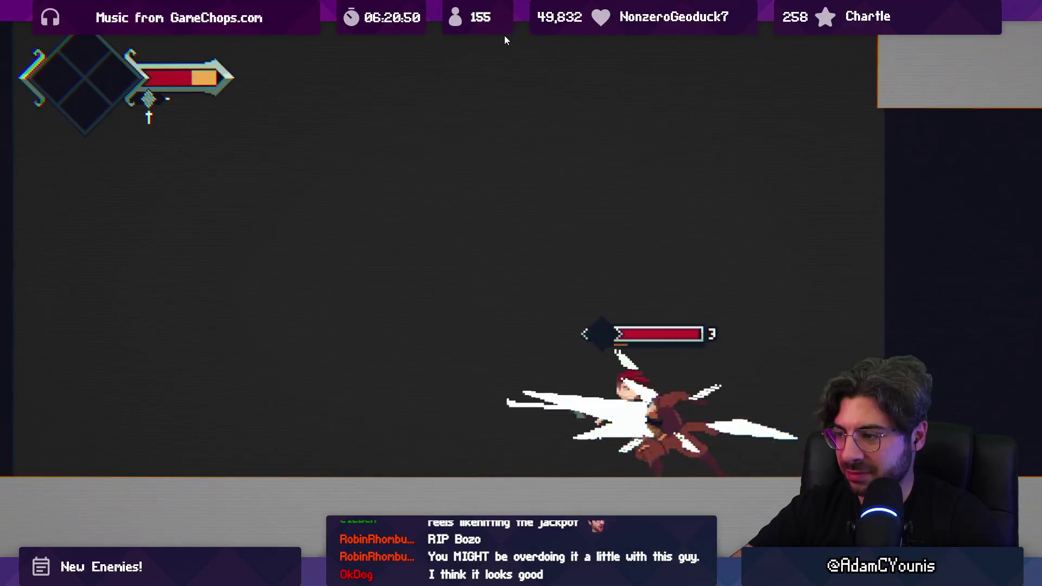
{"action": "key", "text": "x"}
{"action": "key", "text": "x"}
{"action": "key", "text": "x"}
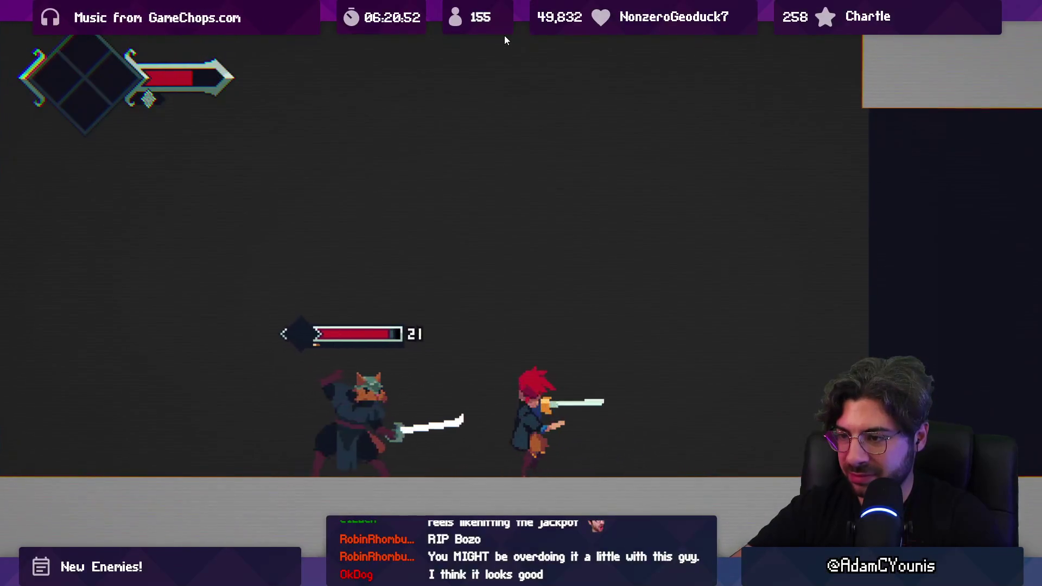
{"action": "key", "text": "Left"}
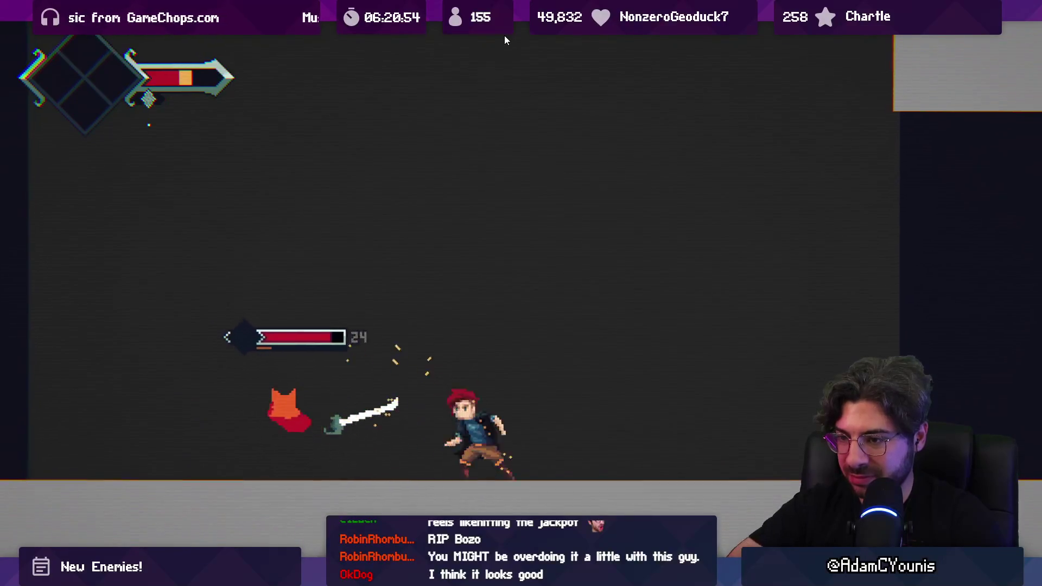
{"action": "key", "text": "x"}
{"action": "key", "text": "x"}
{"action": "key", "text": "x"}
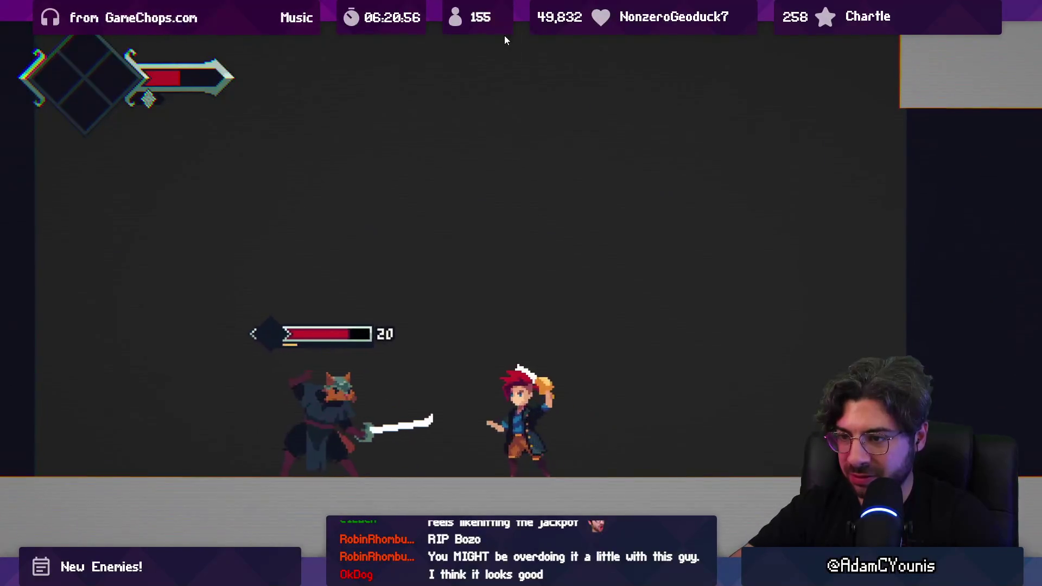
{"action": "key", "text": "x"}
{"action": "key", "text": "x"}
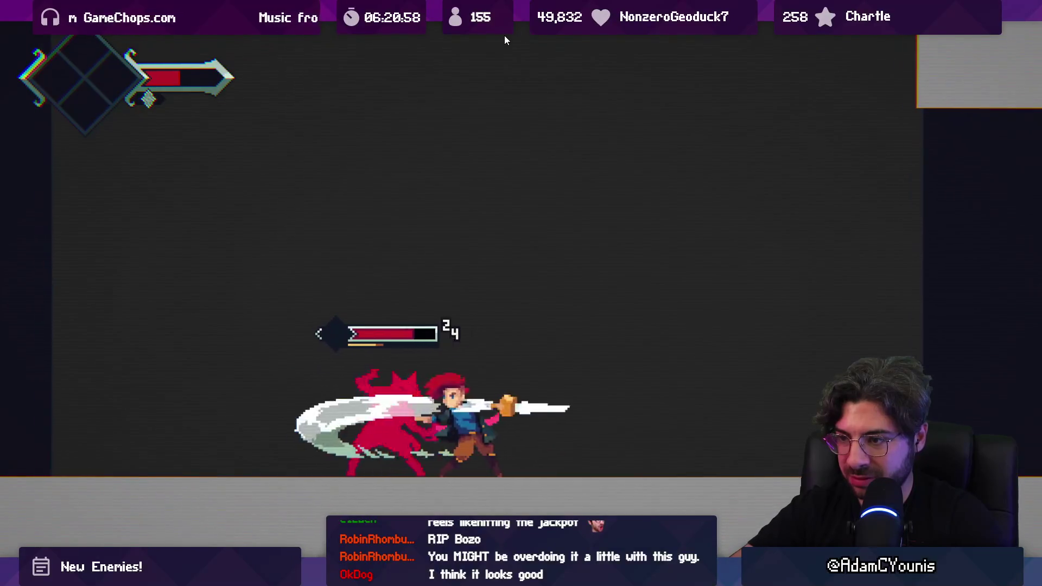
{"action": "key", "text": "x"}
{"action": "key", "text": "x"}
{"action": "key", "text": "x"}
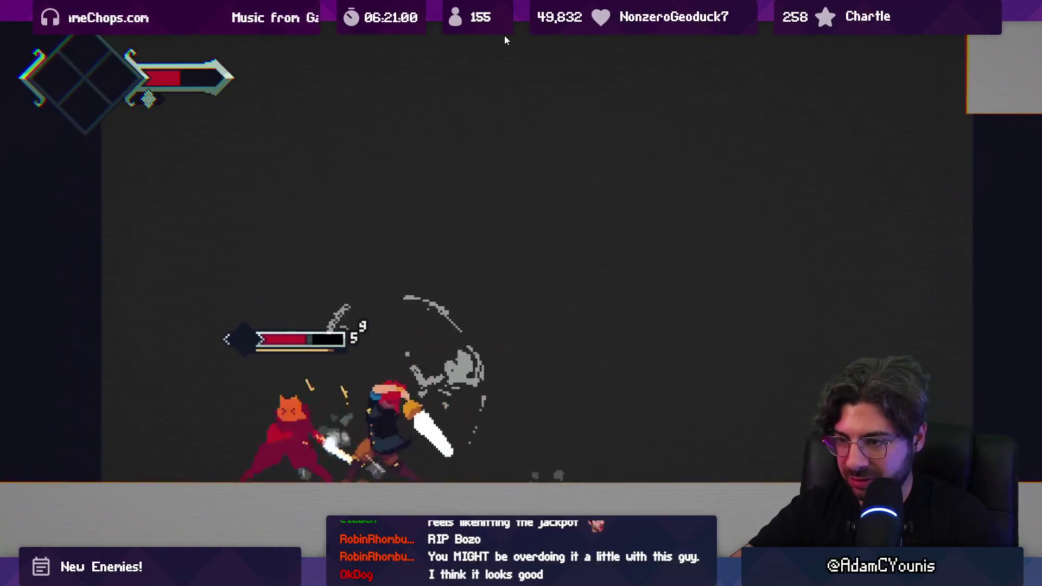
{"action": "key", "text": "x"}
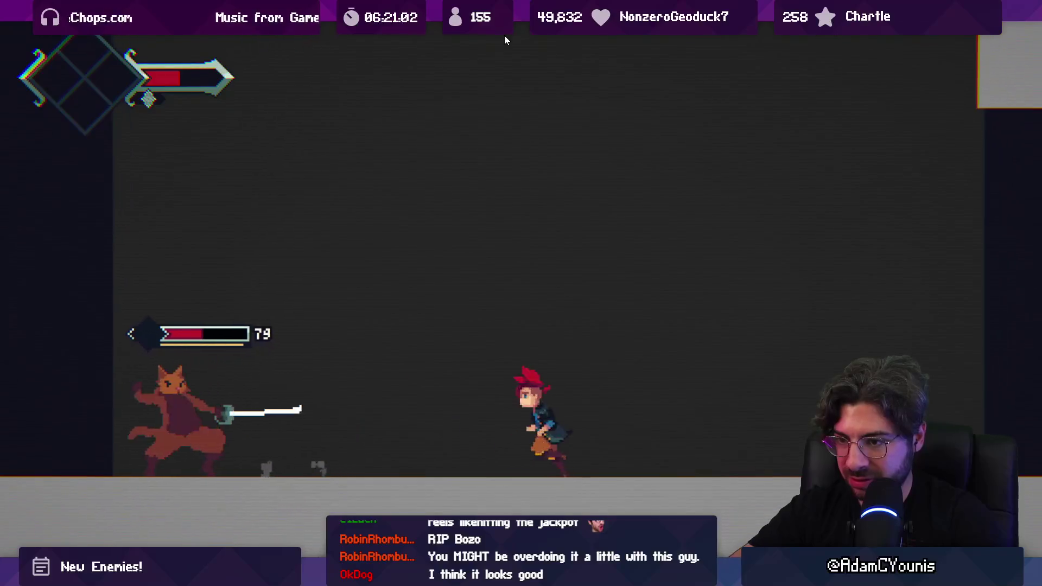
{"action": "key", "text": "x"}
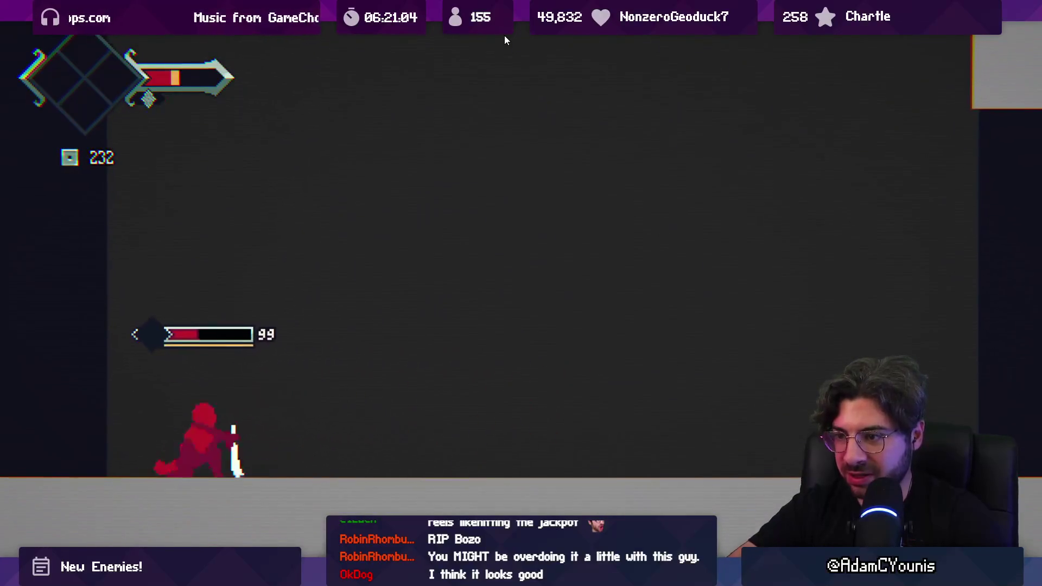
{"action": "key", "text": "x"}
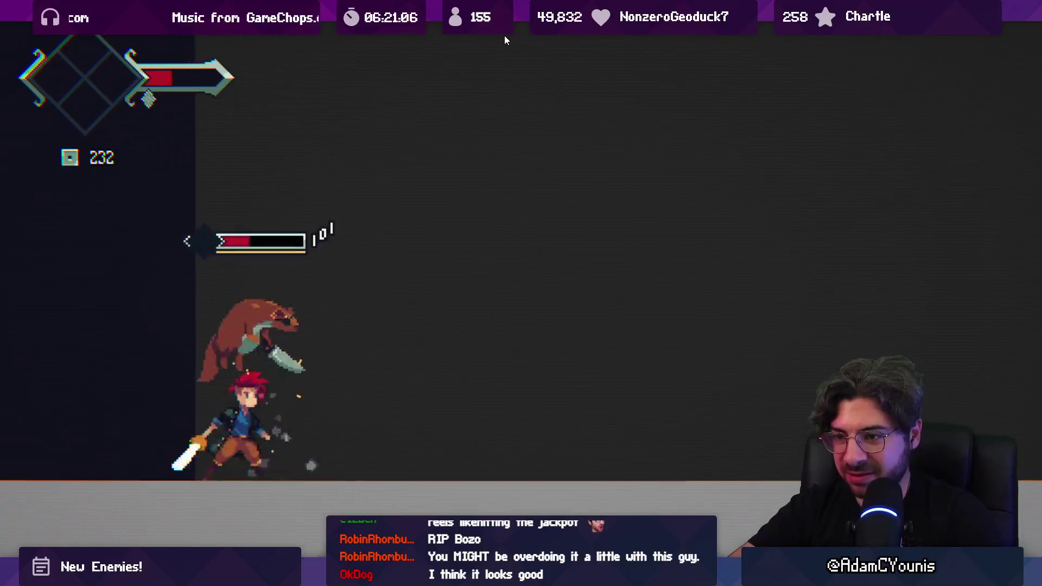
{"action": "key", "text": "x"}
{"action": "key", "text": "x"}
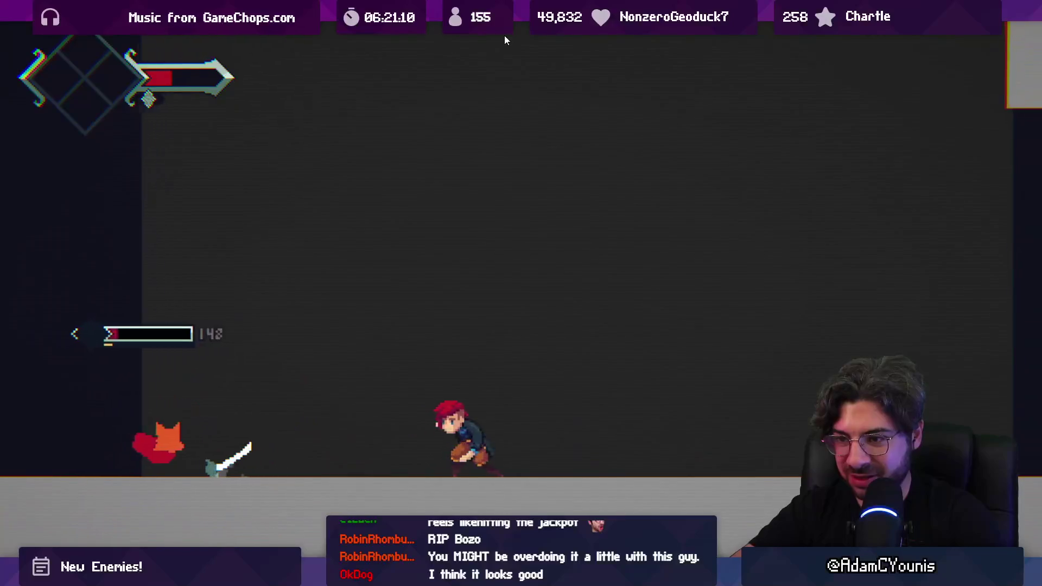
- Jump in, finish off the masked enemy, and collect its dropped gems
{"action": "key", "text": "z"}
{"action": "key", "text": "x"}
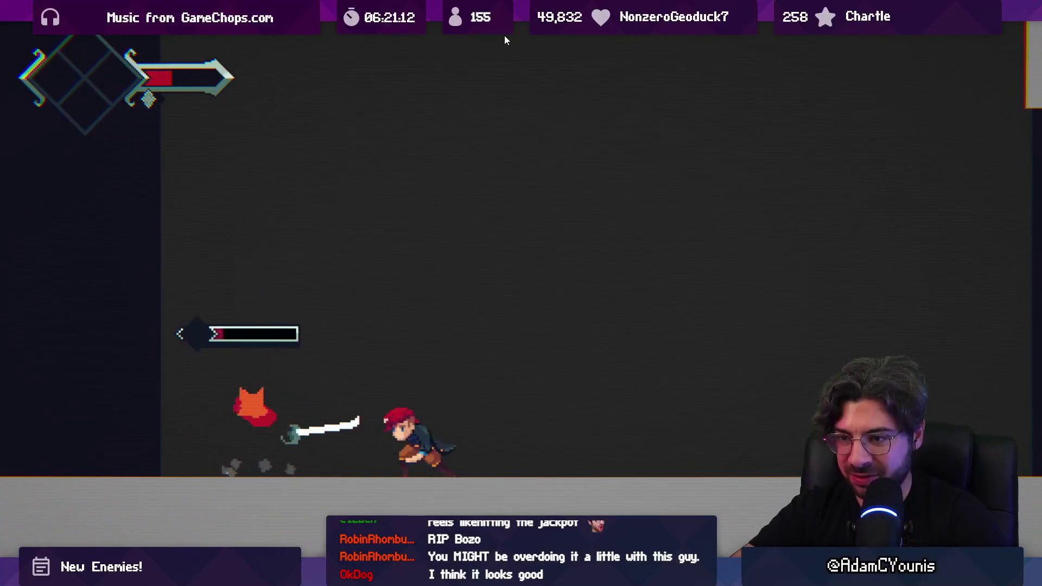
{"action": "key", "text": "x"}
{"action": "key", "text": "x"}
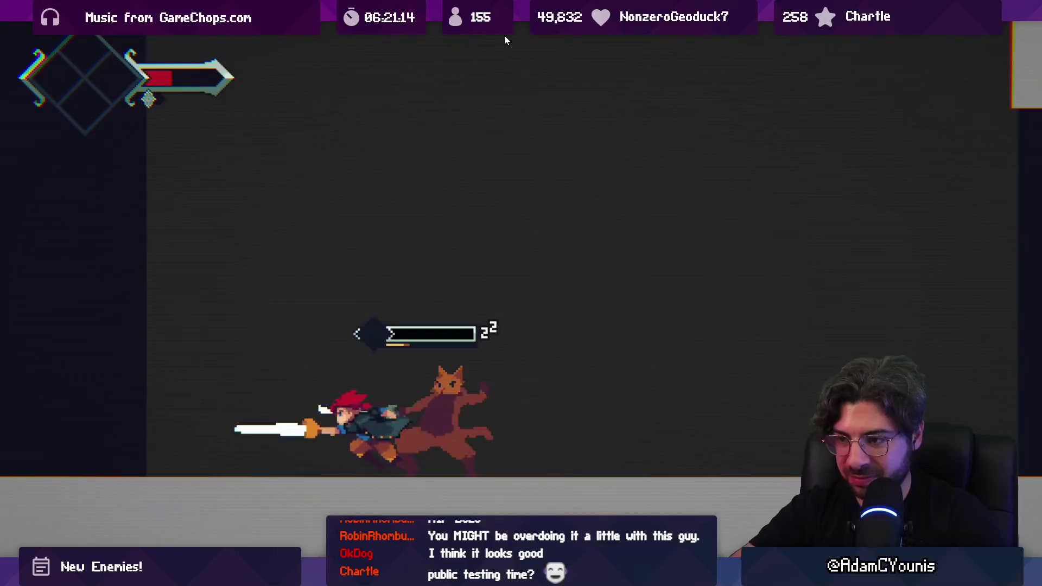
{"action": "key", "text": "Right"}
{"action": "key", "text": "Left"}
{"action": "key", "text": "x"}
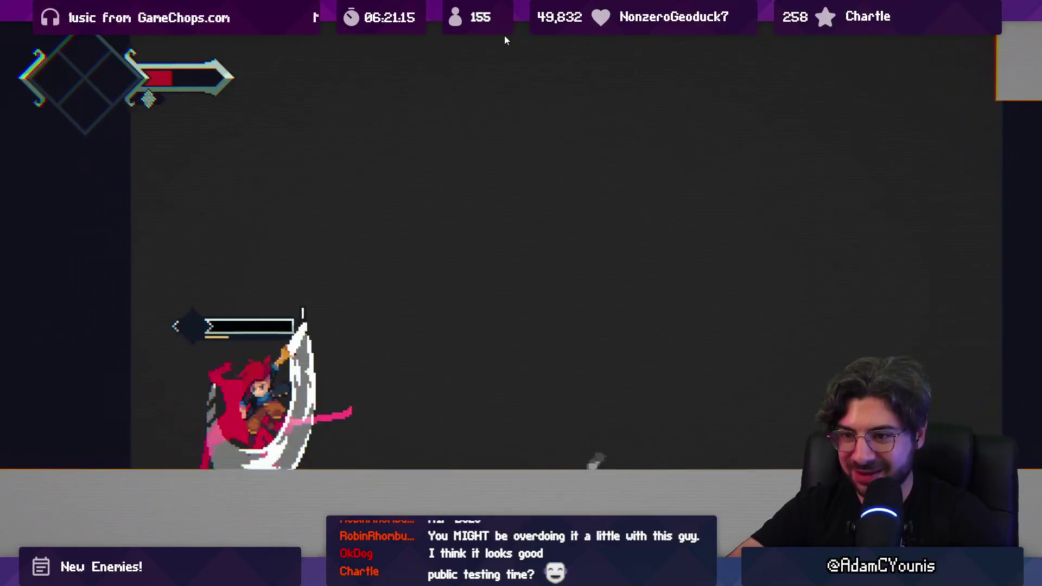
{"action": "key", "text": "x"}
{"action": "key", "text": "x"}
{"action": "key", "text": "Left"}
{"action": "key", "text": "Right"}
{"action": "key", "text": "Left"}
{"action": "key", "text": "Right"}
- Stop Play mode, enlarge the Game view width and height, and switch to Aseprite
{"action": "key", "text": "ctrl+shift+p"}
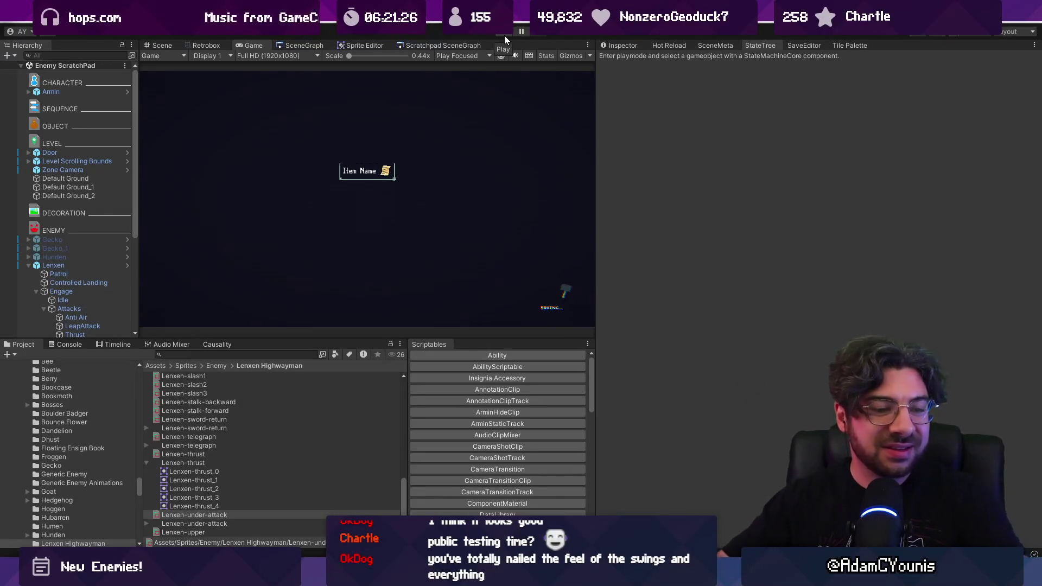
{"action": "left_click_drag", "start_coordinate": [596, 300], "coordinate": [749, 302]}
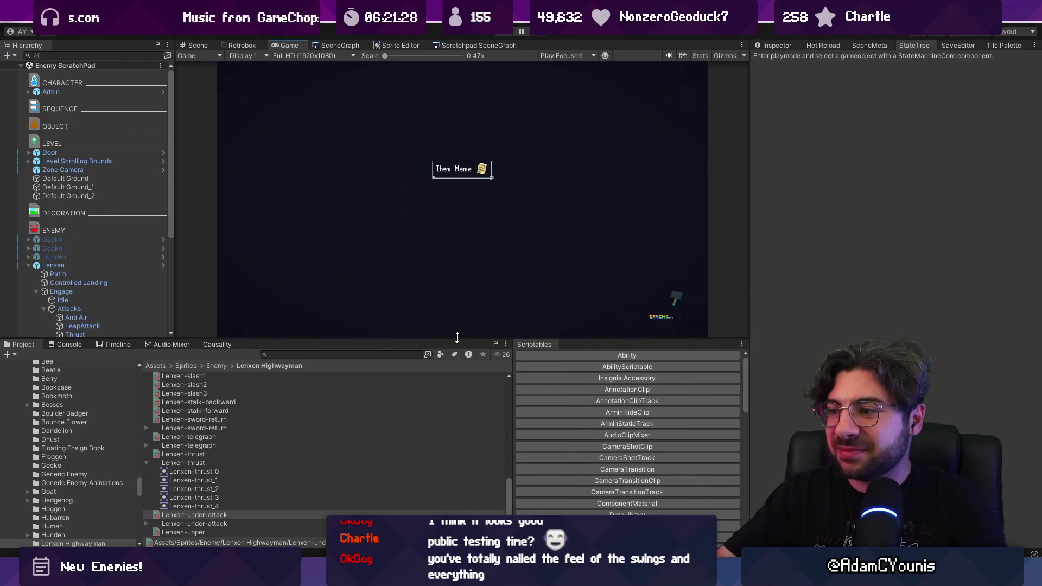
{"action": "left_click_drag", "start_coordinate": [456, 339], "coordinate": [456, 376]}
{"action": "key", "text": "alt+Tab"}
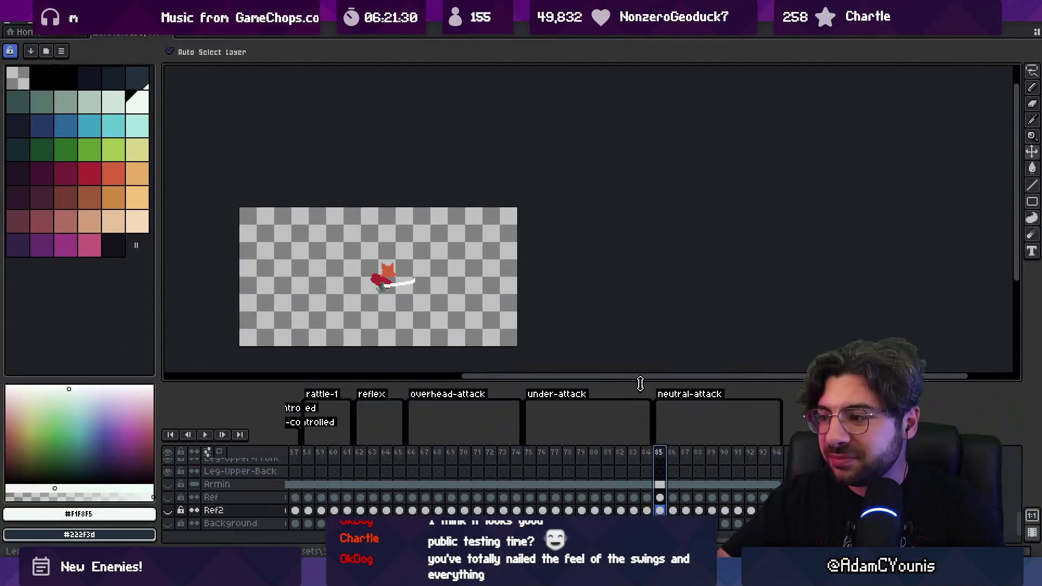
- Enlarge the timeline, copy the attack frame range, and add a new layer above Armin
{"action": "left_click_drag", "start_coordinate": [646, 387], "coordinate": [632, 285]}
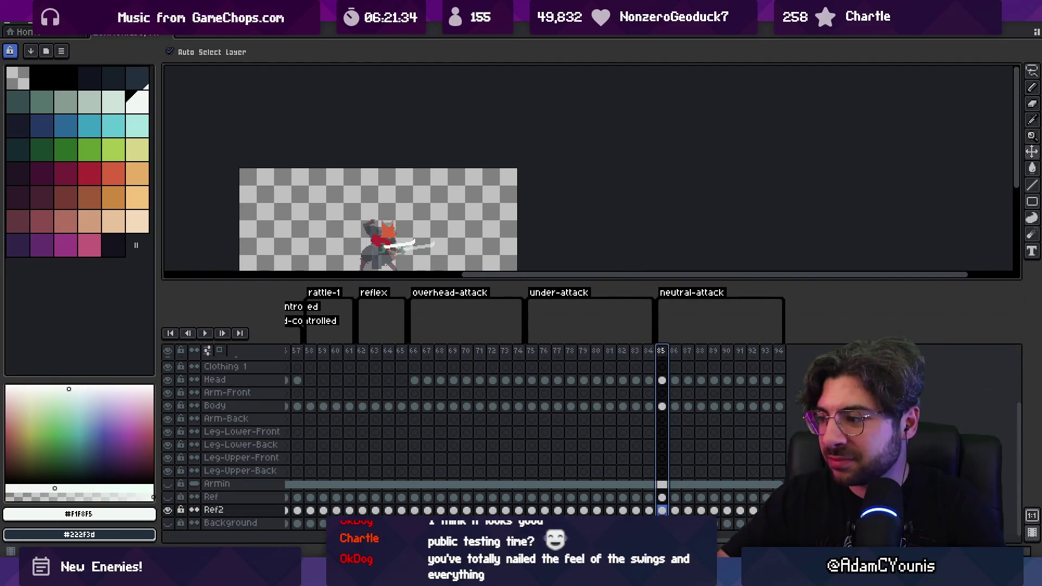
{"action": "left_click_drag", "start_coordinate": [762, 508], "coordinate": [413, 510]}
{"action": "key", "text": "ctrl+c"}
{"action": "left_click", "coordinate": [248, 485]}
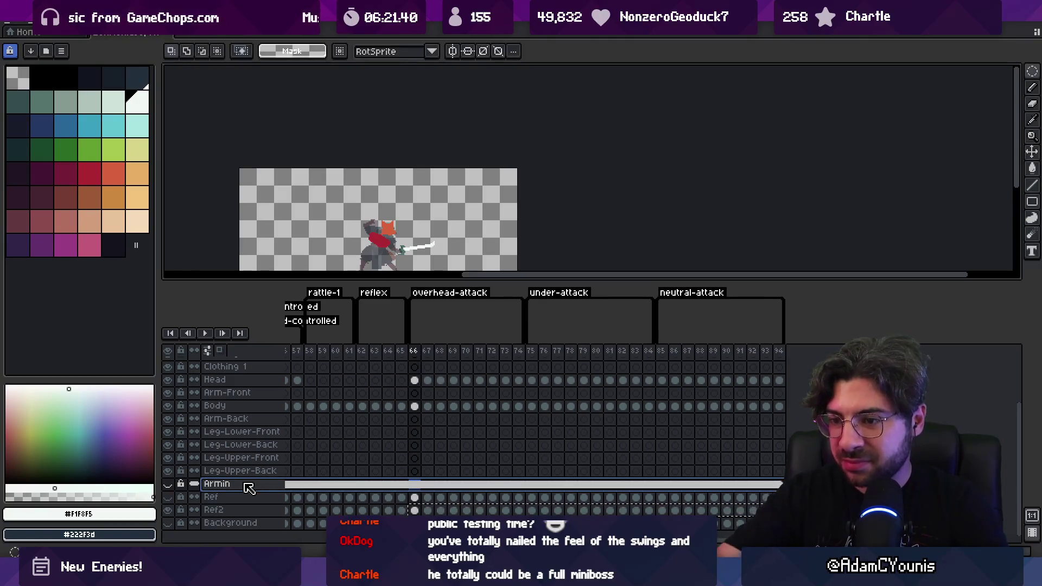
{"action": "key", "text": "shift+n"}
- Select Layer 2's frames 66–88 across all layers
{"action": "scroll", "coordinate": [445, 502], "scroll_direction": "down", "scroll_amount": 3}
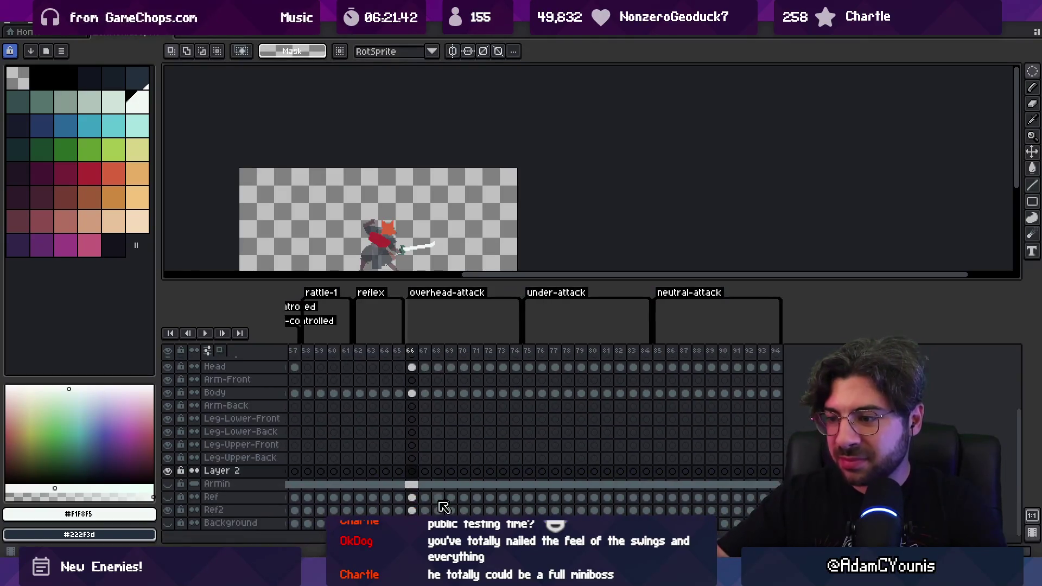
{"action": "left_click_drag", "start_coordinate": [415, 513], "coordinate": [776, 511]}
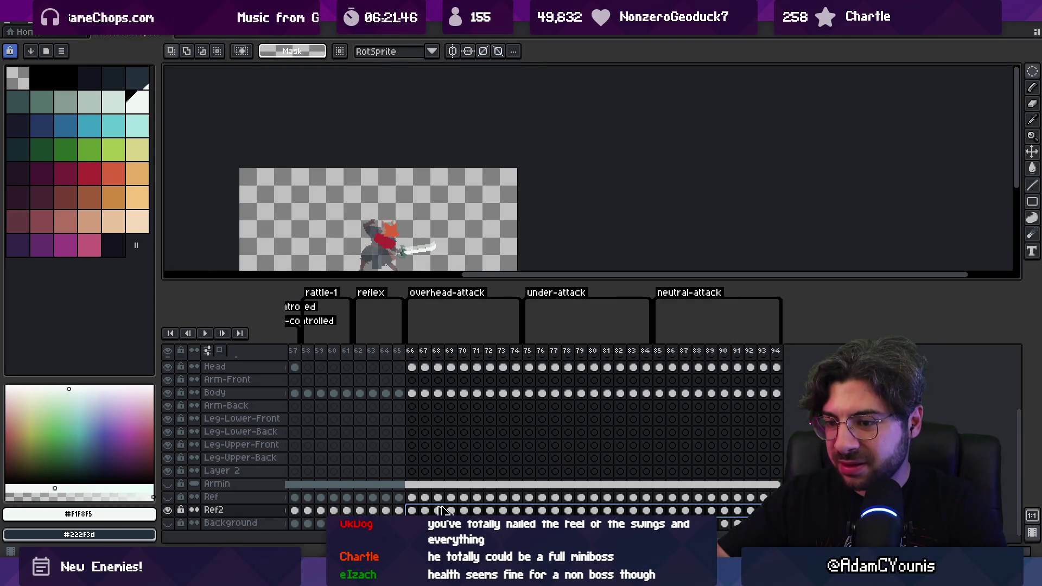
{"action": "scroll", "coordinate": [442, 512], "scroll_direction": "right", "scroll_amount": 3}
{"action": "scroll", "coordinate": [423, 480], "scroll_direction": "left", "scroll_amount": 4}
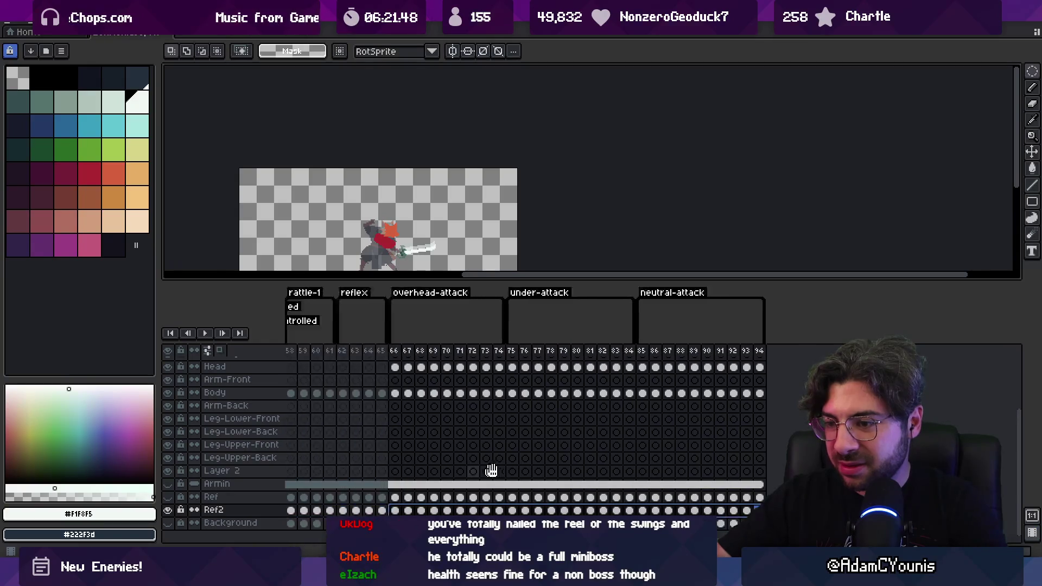
{"action": "left_click", "coordinate": [439, 472]}
{"action": "left_click_drag", "start_coordinate": [442, 511], "coordinate": [765, 511]}
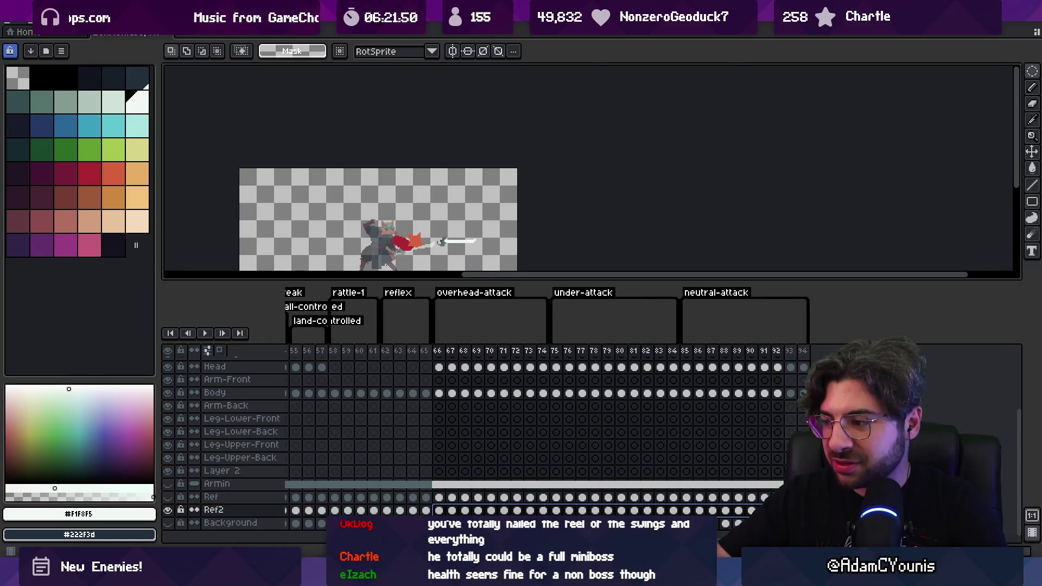
{"action": "left_click", "coordinate": [439, 472]}
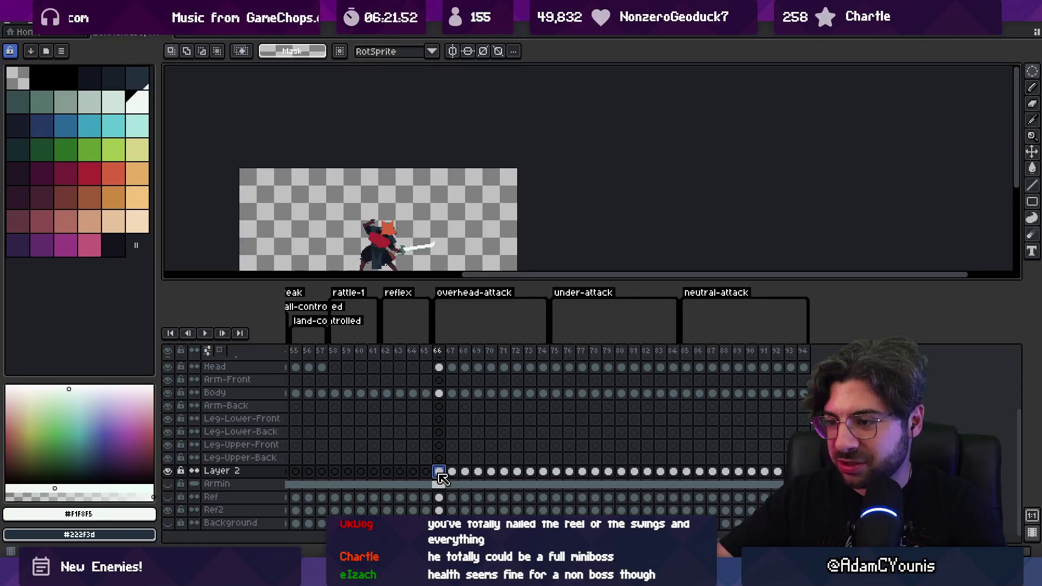
{"action": "mouse_move", "coordinate": [449, 353]}
{"action": "left_mouse_down"}
{"action": "mouse_move", "coordinate": [807, 354]}
{"action": "mouse_move", "coordinate": [724, 359]}
{"action": "left_mouse_up"}
- Preview the attack from frame 75 and link Layer 2's cels from frame 66 onward
{"action": "double_click", "coordinate": [271, 476]}
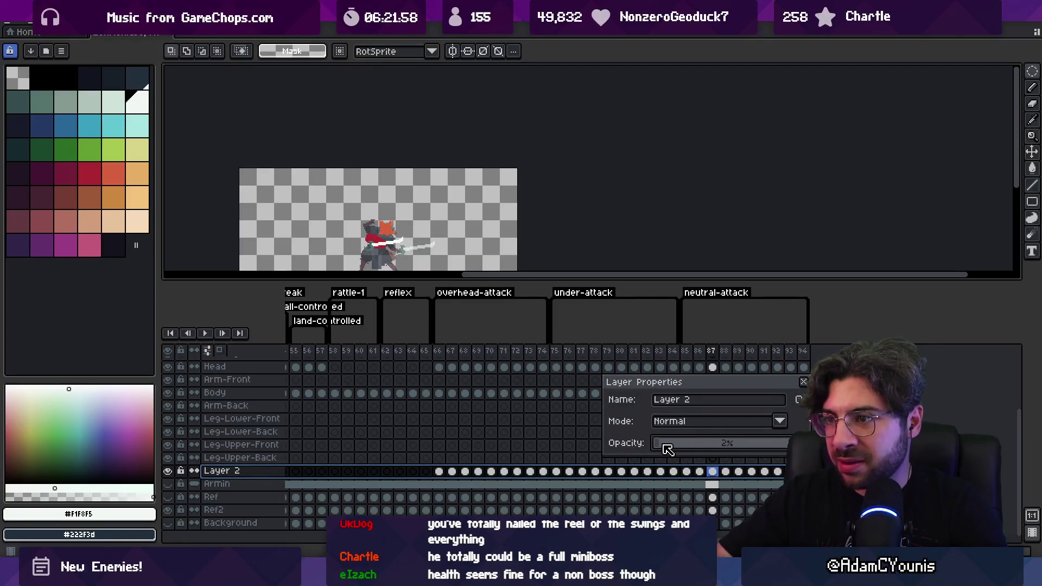
{"action": "left_click", "coordinate": [559, 355]}
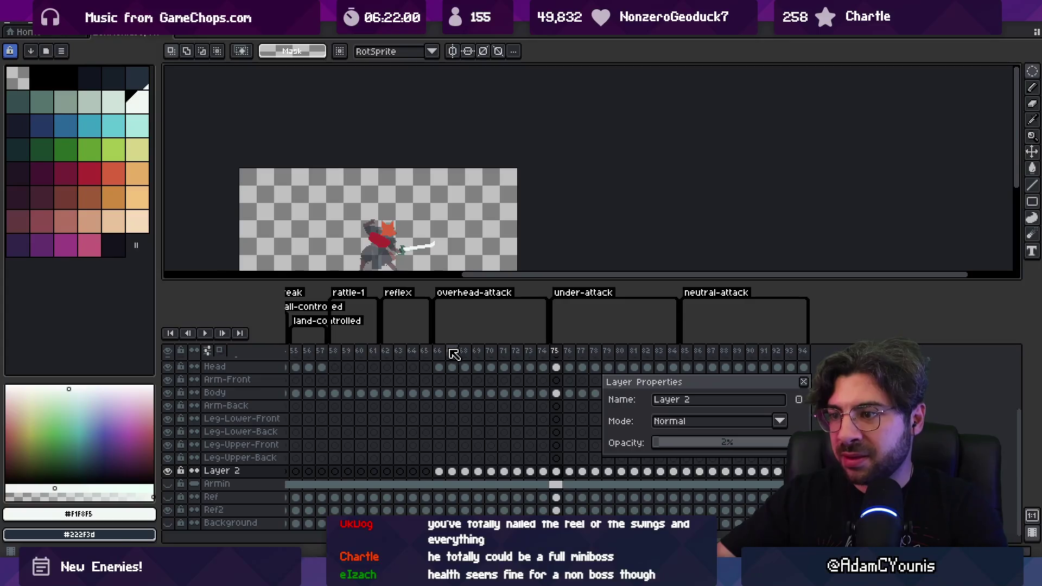
{"action": "key", "text": "Return"}
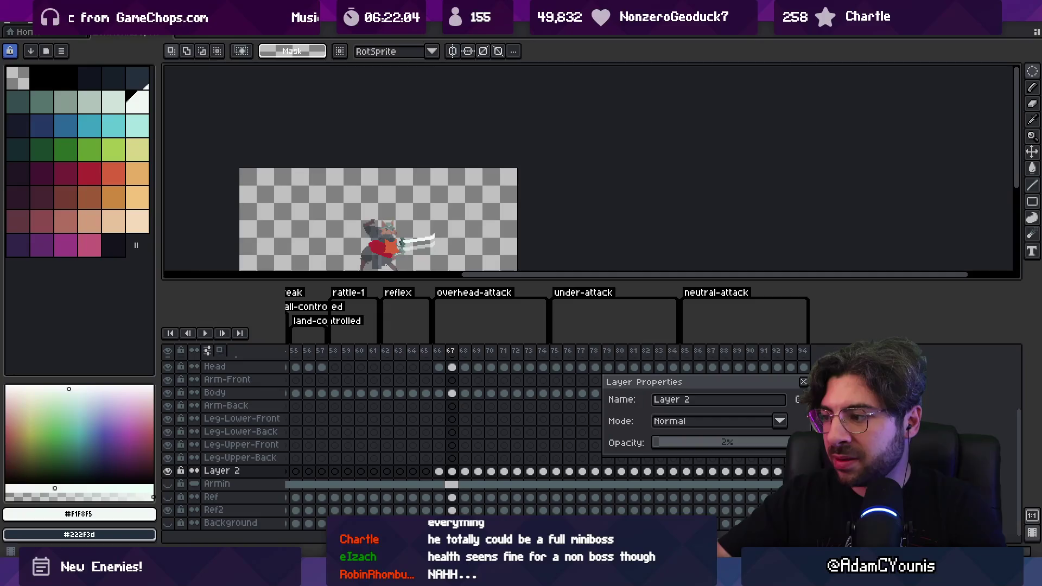
{"action": "right_click", "coordinate": [440, 471]}
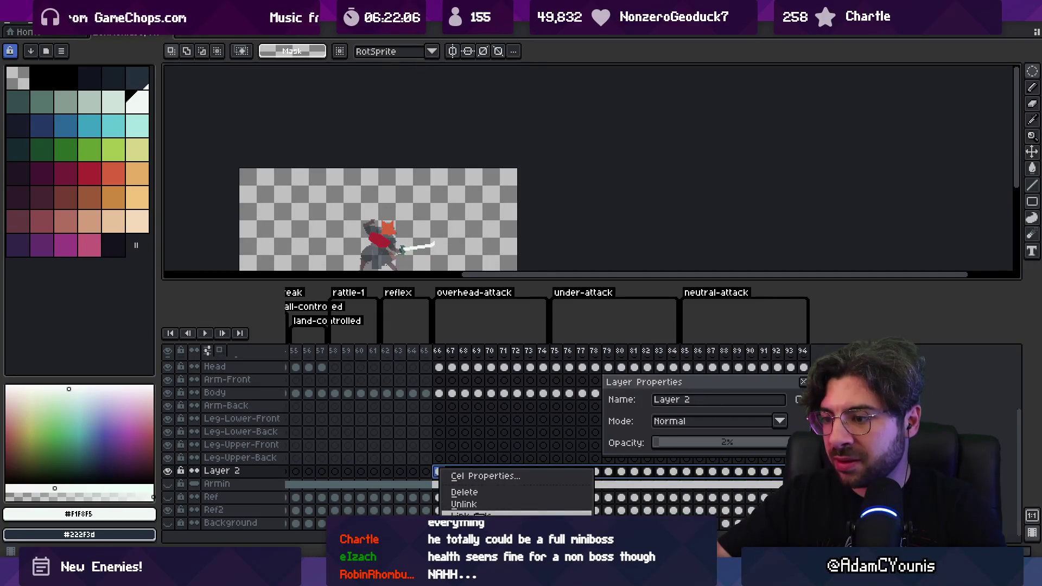
{"action": "left_click", "coordinate": [467, 514]}
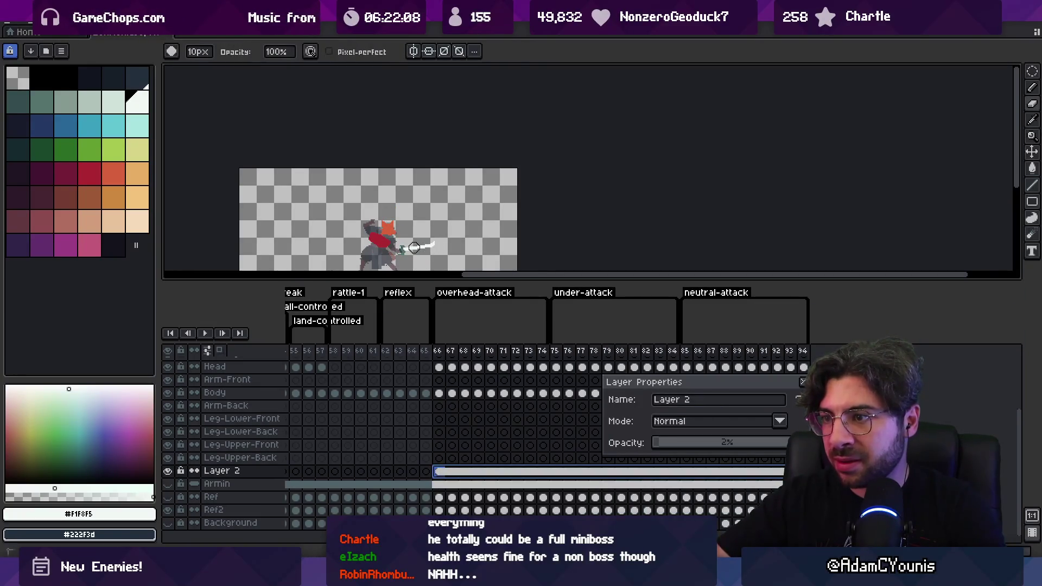
{"action": "key", "text": "Escape"}
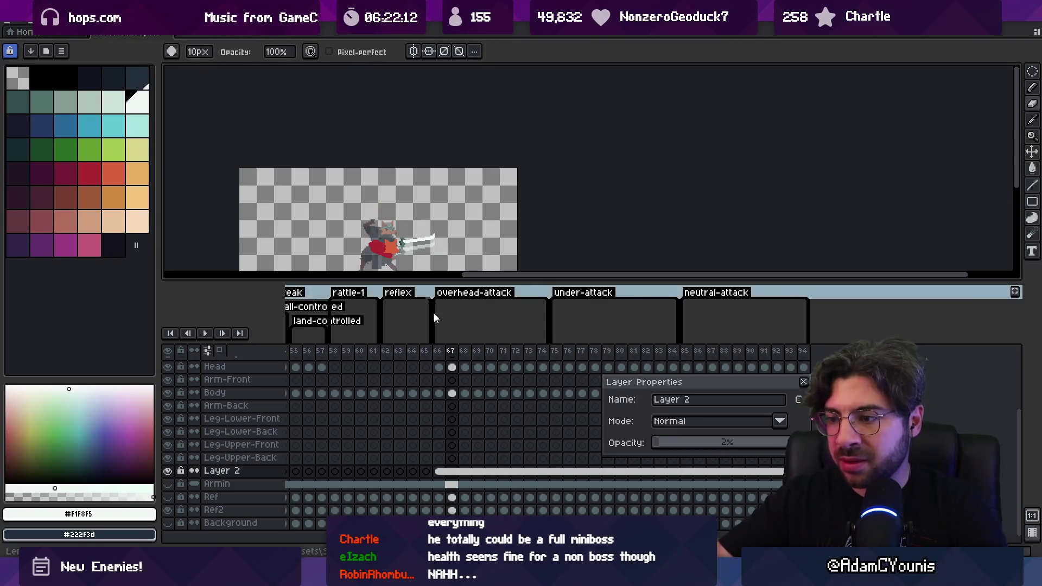
- Return to frame 66 and select Layer 2's cel with the move tool
{"action": "left_click", "coordinate": [440, 468]}
{"action": "key", "text": "v"}
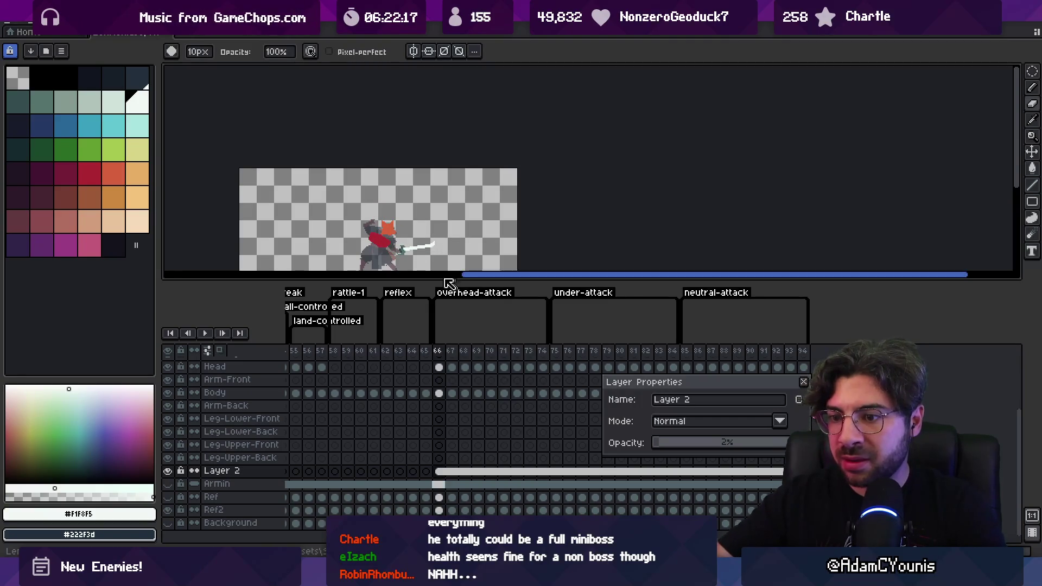
{"action": "left_click", "coordinate": [802, 387]}
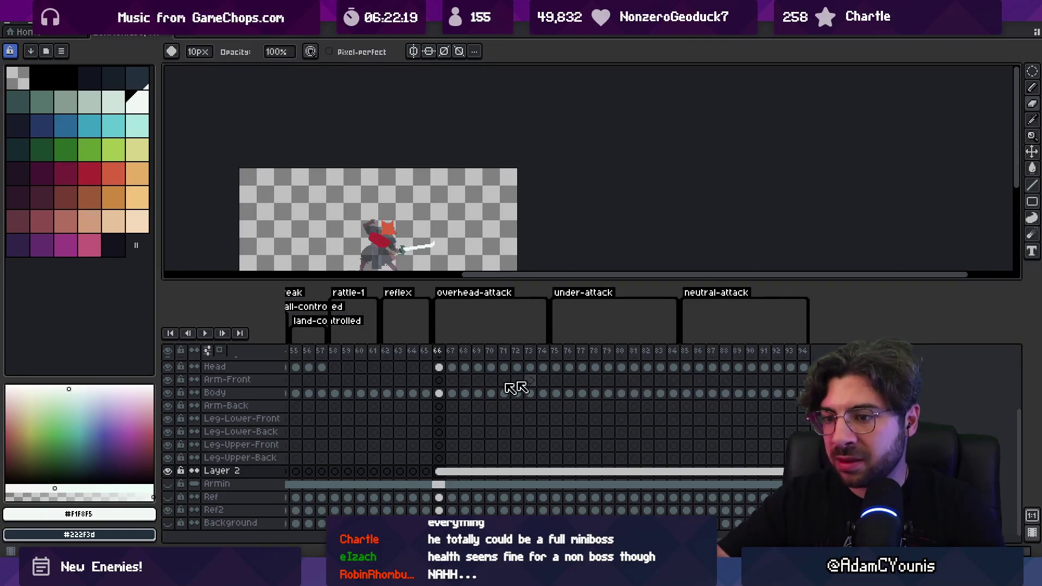
{"action": "left_click", "coordinate": [440, 474]}
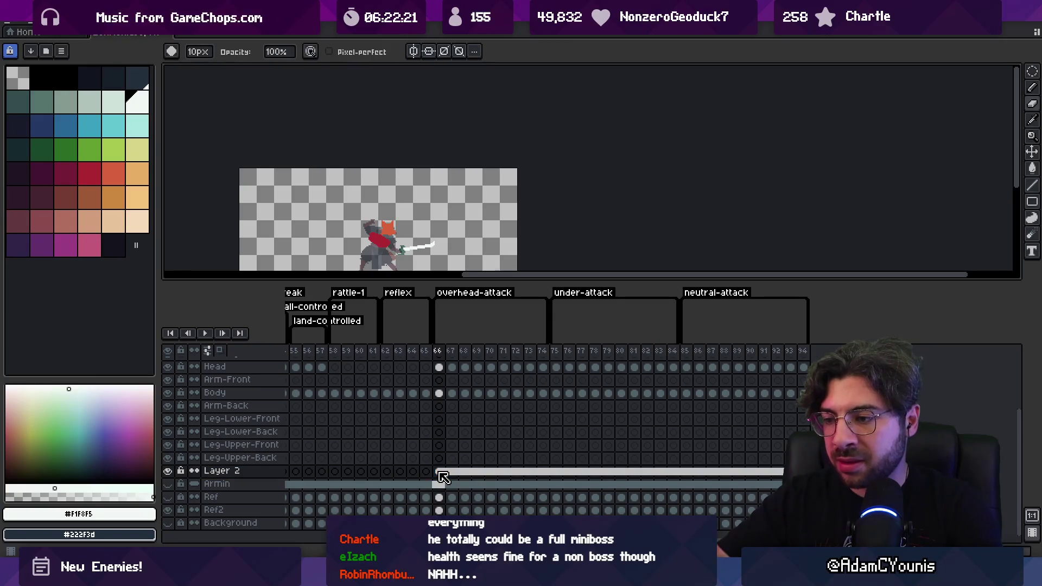
{"action": "key", "text": "v"}
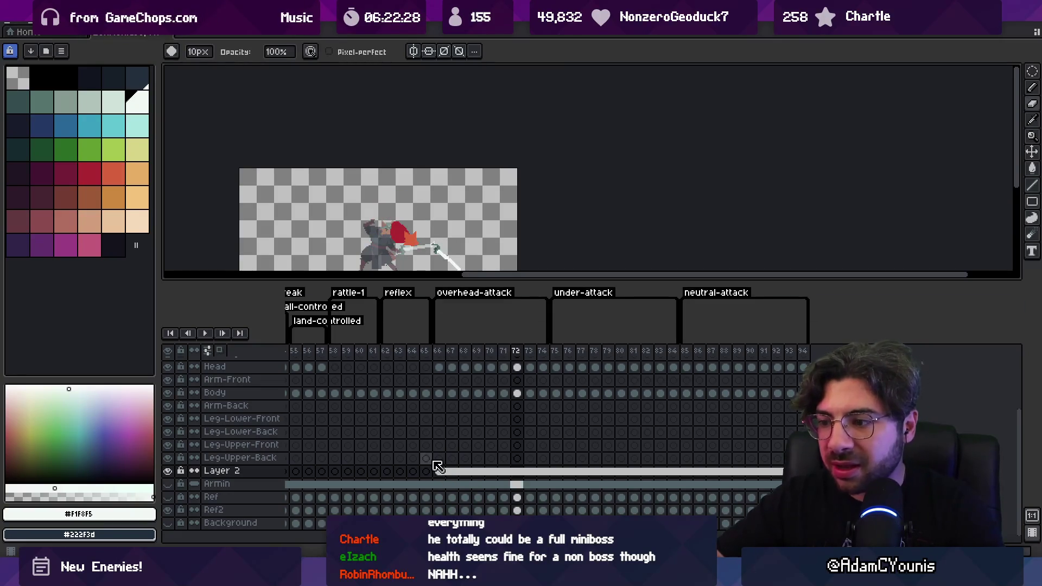
- Make Layer 2 active, select its body content, and toggle the grey reference body to compare
{"action": "scroll", "coordinate": [396, 250], "scroll_direction": "up", "scroll_amount": 2}
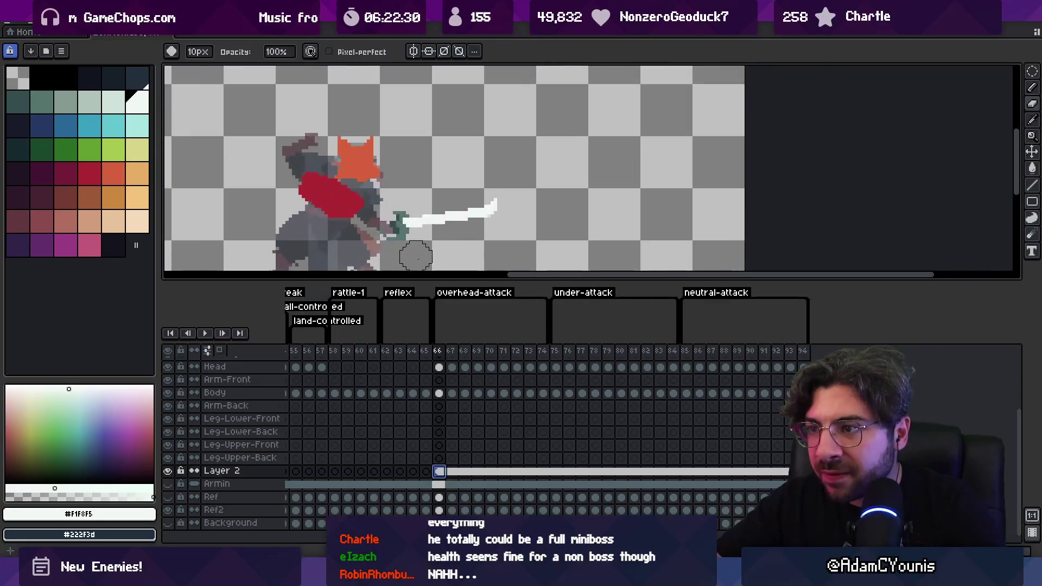
{"action": "left_click", "coordinate": [373, 155]}
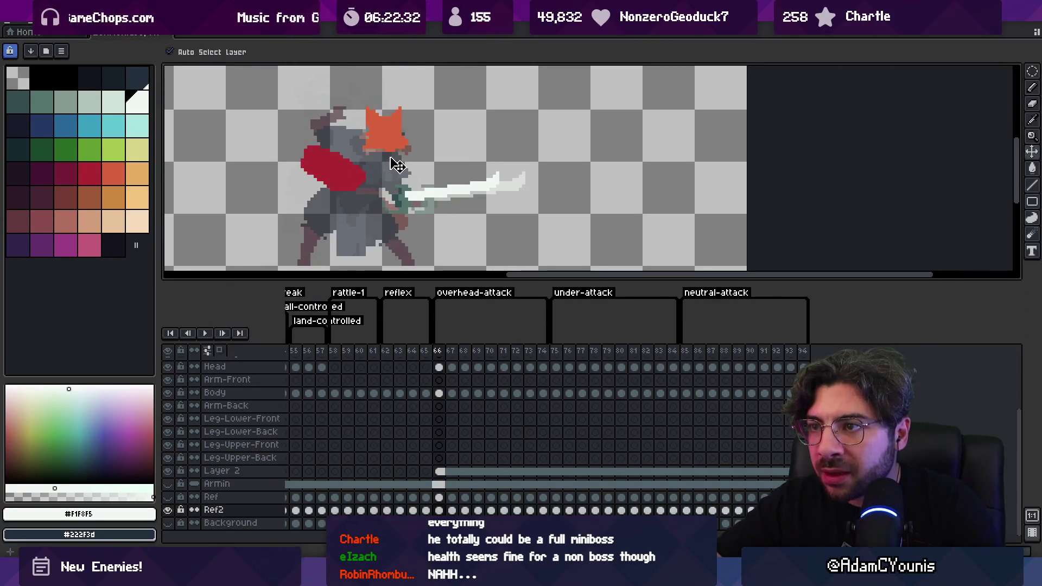
{"action": "left_click", "coordinate": [384, 177]}
{"action": "key", "text": "b"}
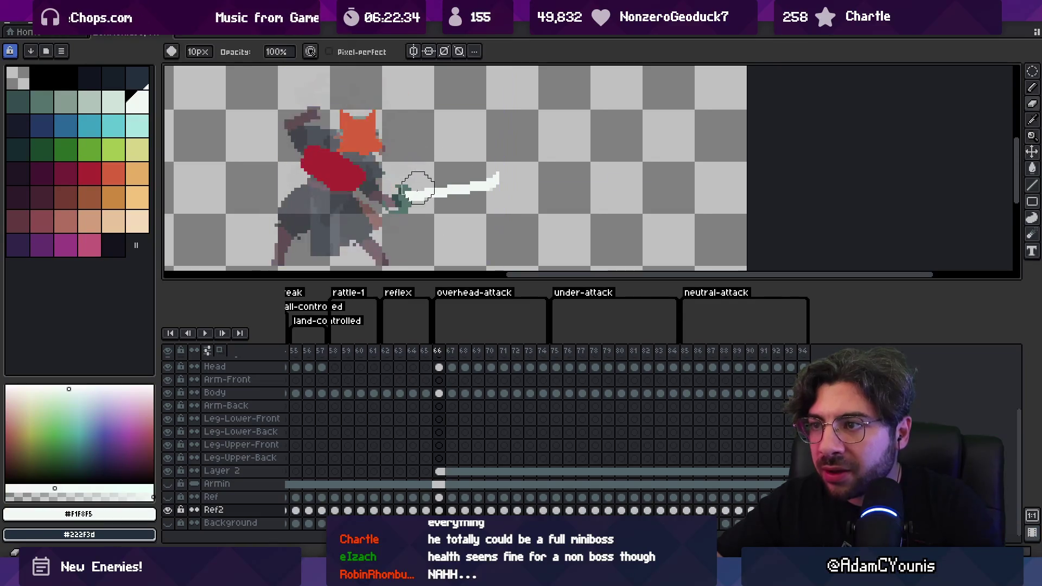
{"action": "left_click", "coordinate": [385, 195]}
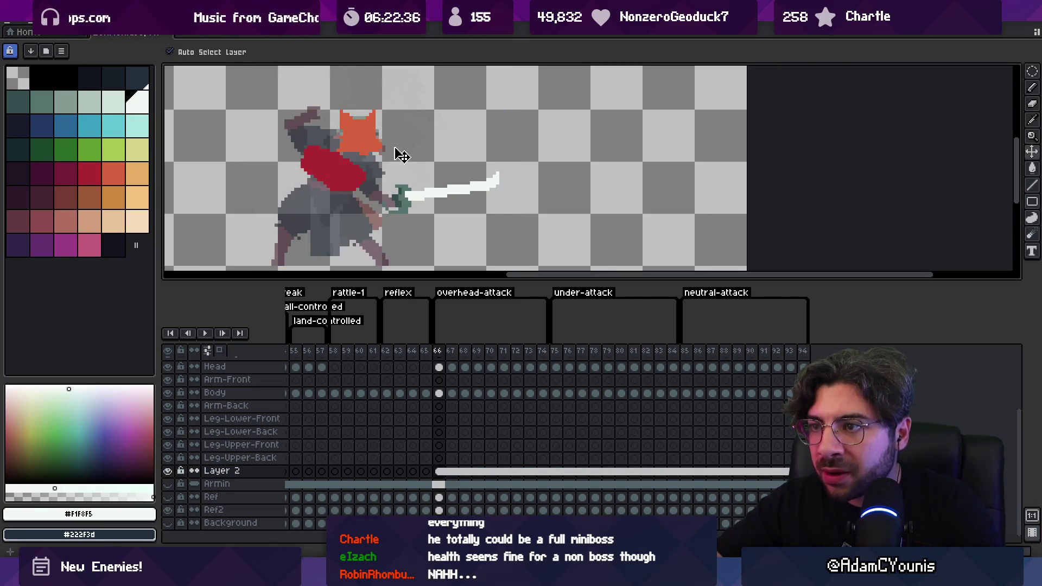
{"action": "left_click", "coordinate": [375, 174]}
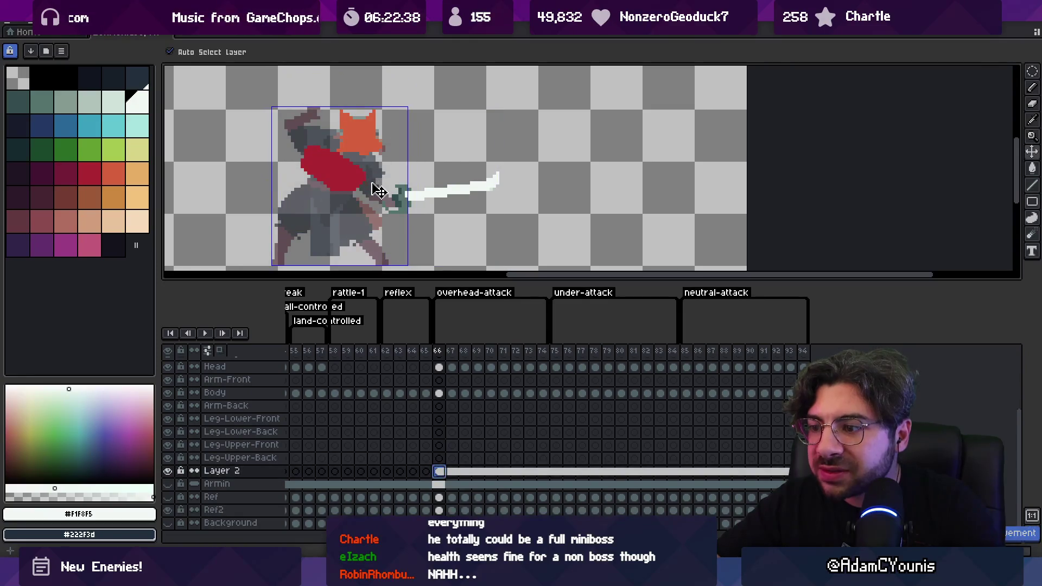
{"action": "left_click", "coordinate": [168, 510]}
{"action": "left_click", "coordinate": [169, 511]}
{"action": "left_click", "coordinate": [169, 510]}
{"action": "left_click", "coordinate": [169, 511]}
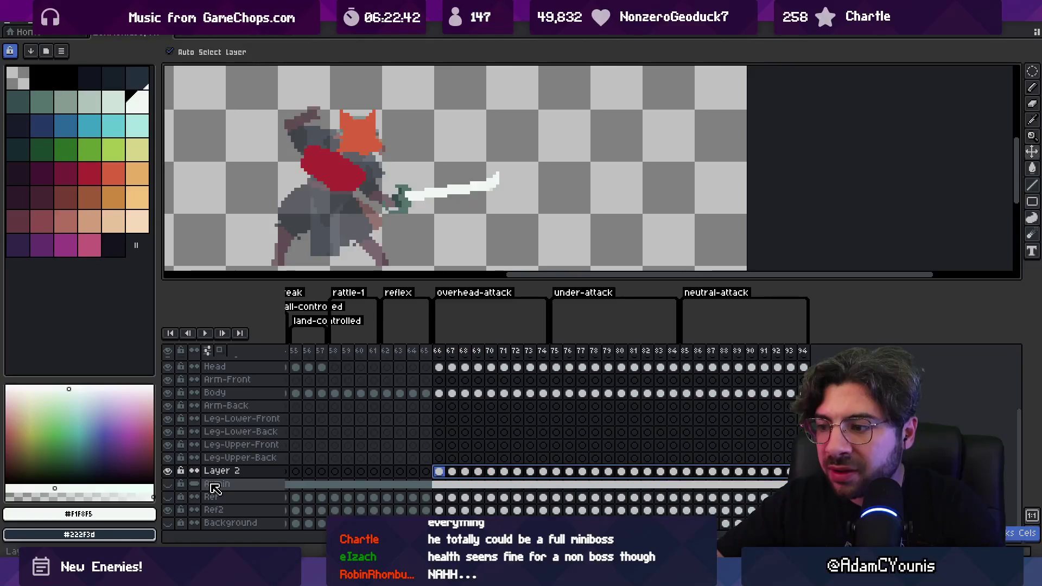
- Set Layer 2's opacity to 23%, hide the Background layer, select frames 66–70, and save
{"action": "double_click", "coordinate": [215, 472]}
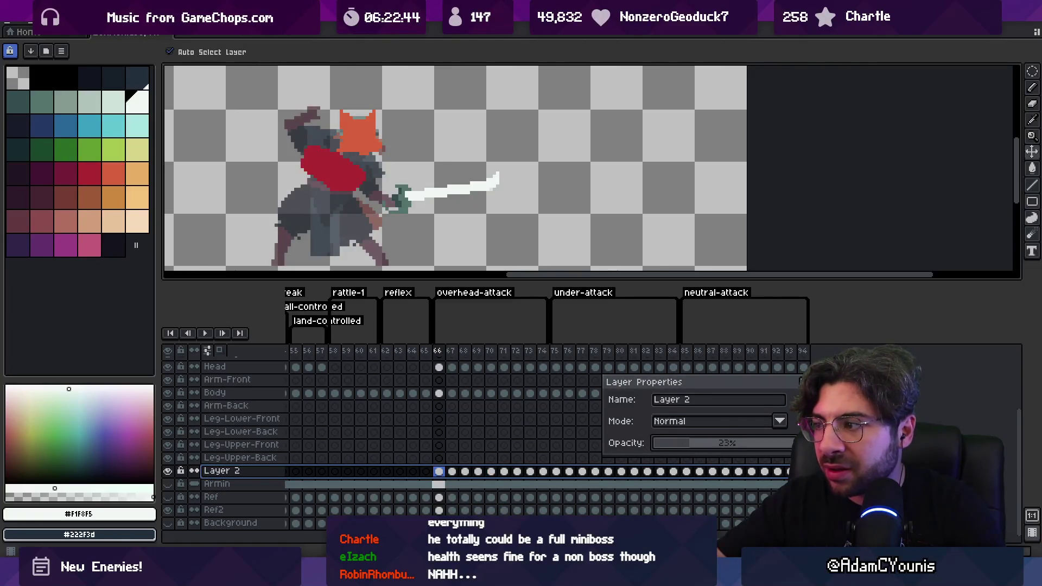
{"action": "key", "text": "Return"}
{"action": "left_click", "coordinate": [167, 522]}
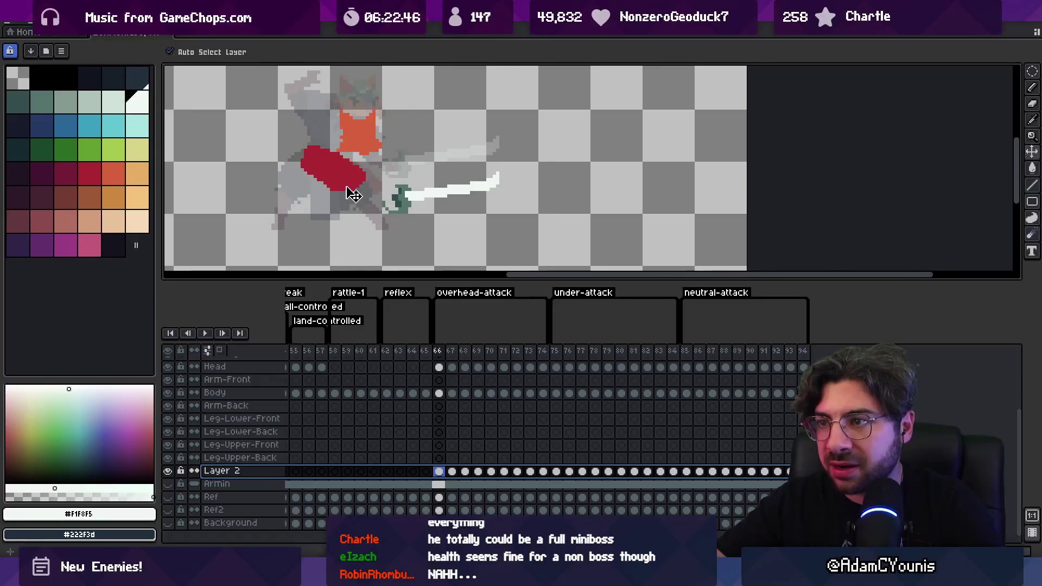
{"action": "key", "text": "b"}
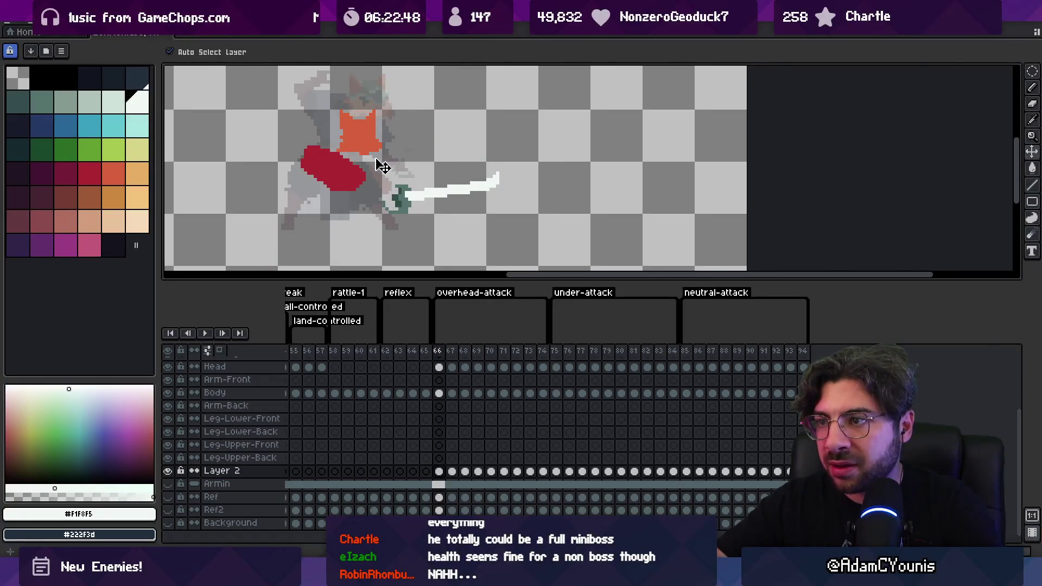
{"action": "scroll", "coordinate": [401, 216], "scroll_direction": "down", "scroll_amount": 3}
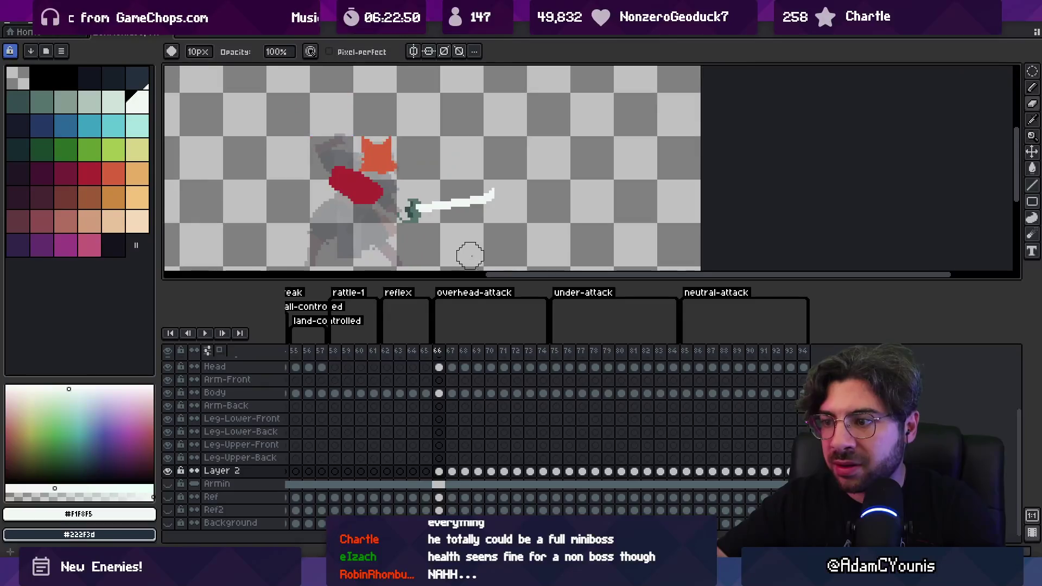
{"action": "mouse_move", "coordinate": [439, 355]}
{"action": "left_mouse_down"}
{"action": "mouse_move", "coordinate": [749, 356]}
{"action": "mouse_move", "coordinate": [656, 353]}
{"action": "left_mouse_up"}
{"action": "key", "text": "minus"}
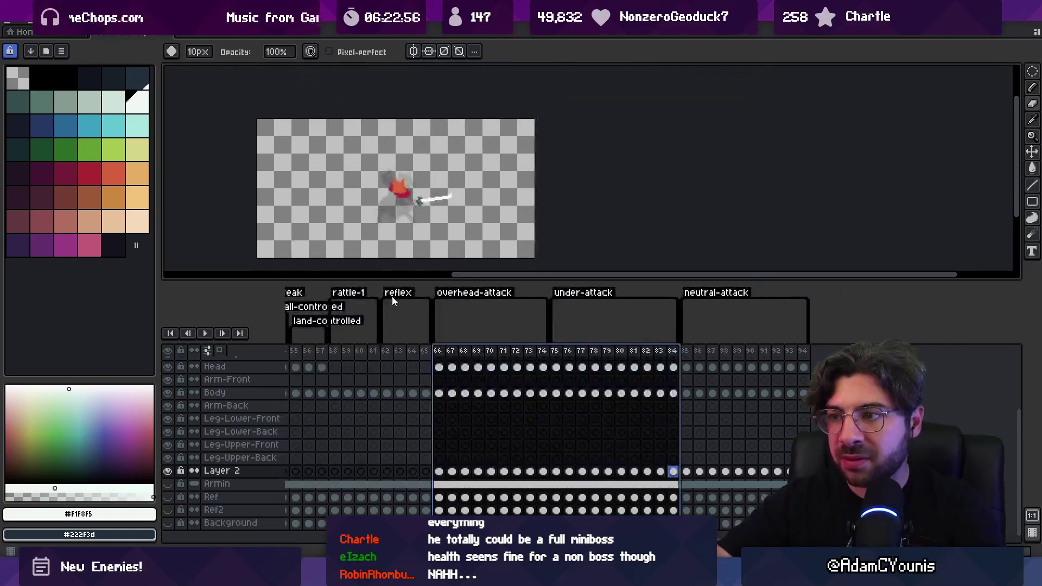
- Back in Unity, dash at Lenxen and slash it, dodging its lunge
{"action": "key", "text": "alt+Tab"}
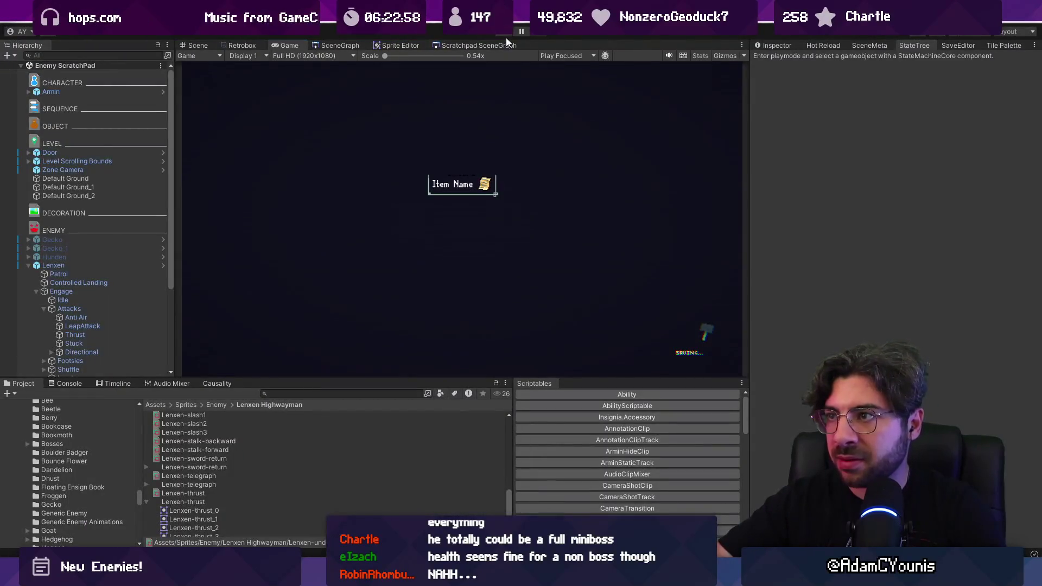
{"action": "key", "text": "Right"}
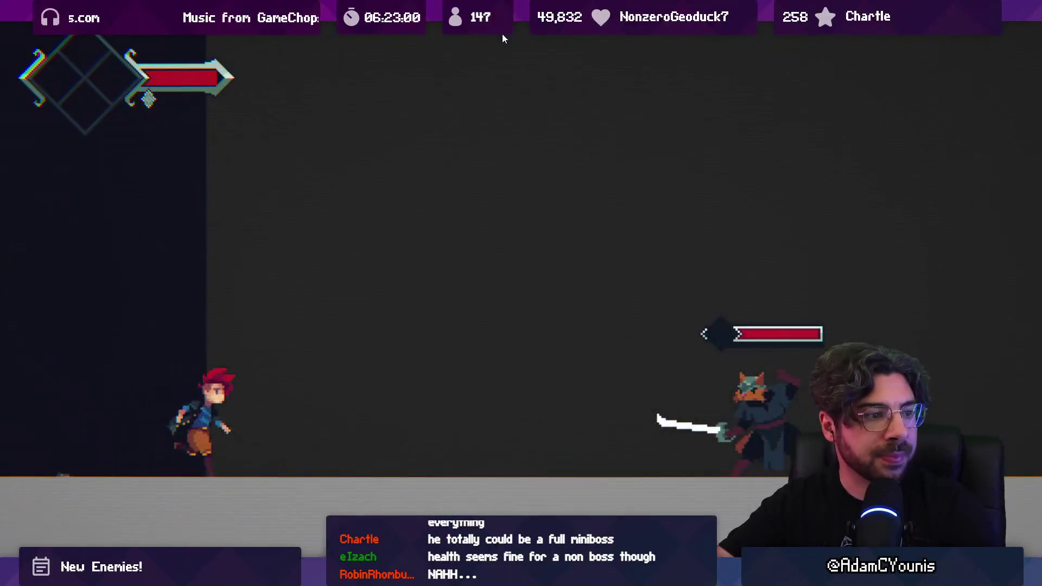
{"action": "key", "text": "x"}
{"action": "key", "text": "Right"}
{"action": "key", "text": "x"}
{"action": "key", "text": "x"}
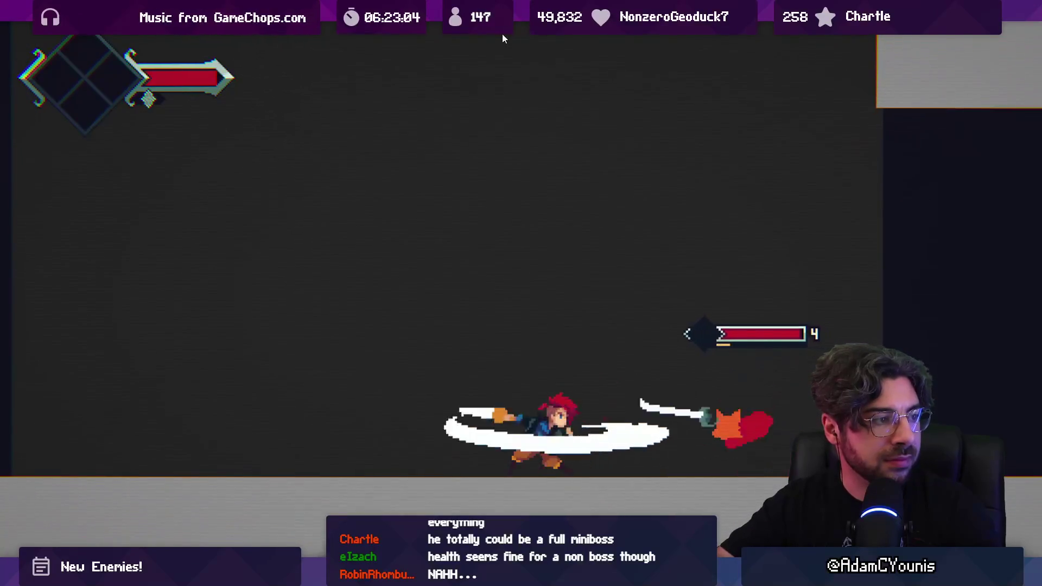
{"action": "key", "text": "x"}
{"action": "key", "text": "z"}
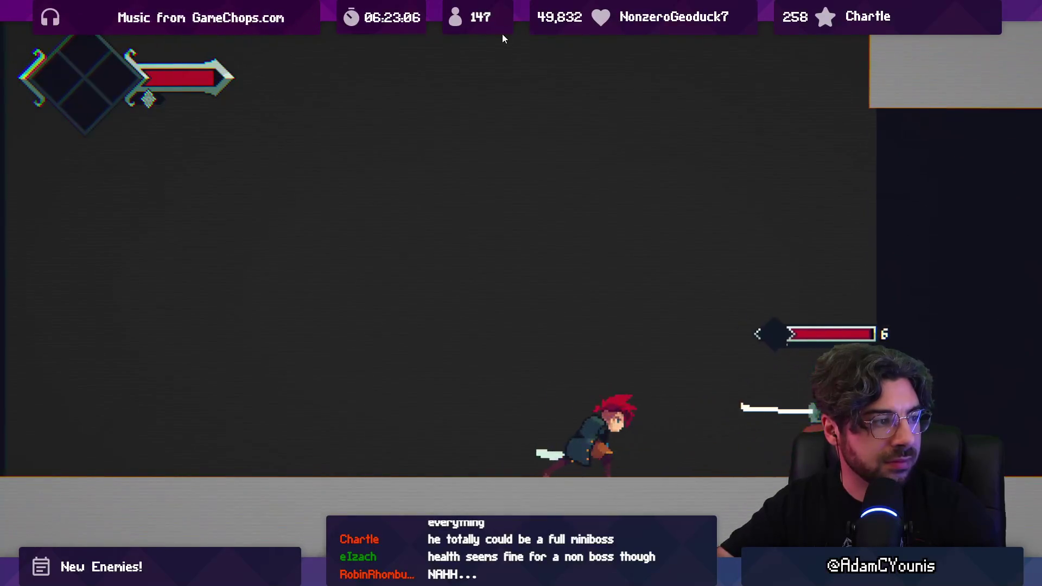
{"action": "key", "text": "x"}
- Spin-slash Lenxen until beaten, raising currency to 257, then stop the playtest
{"action": "key", "text": "Right"}
{"action": "key", "text": "x"}
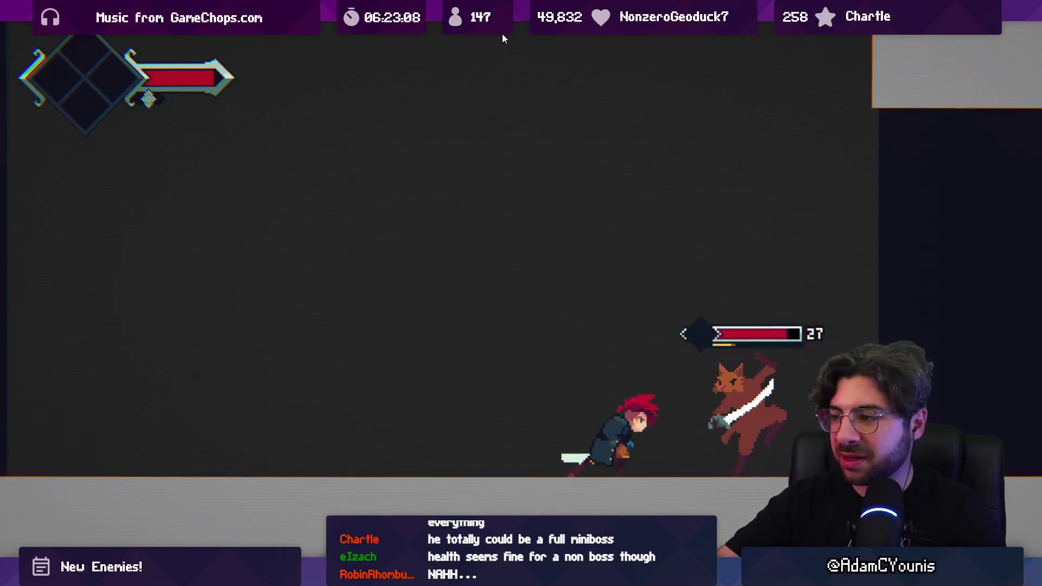
{"action": "key", "text": "x"}
{"action": "key", "text": "x"}
{"action": "key", "text": "x"}
{"action": "key", "text": "x"}
{"action": "key", "text": "x"}
{"action": "key", "text": "Right"}
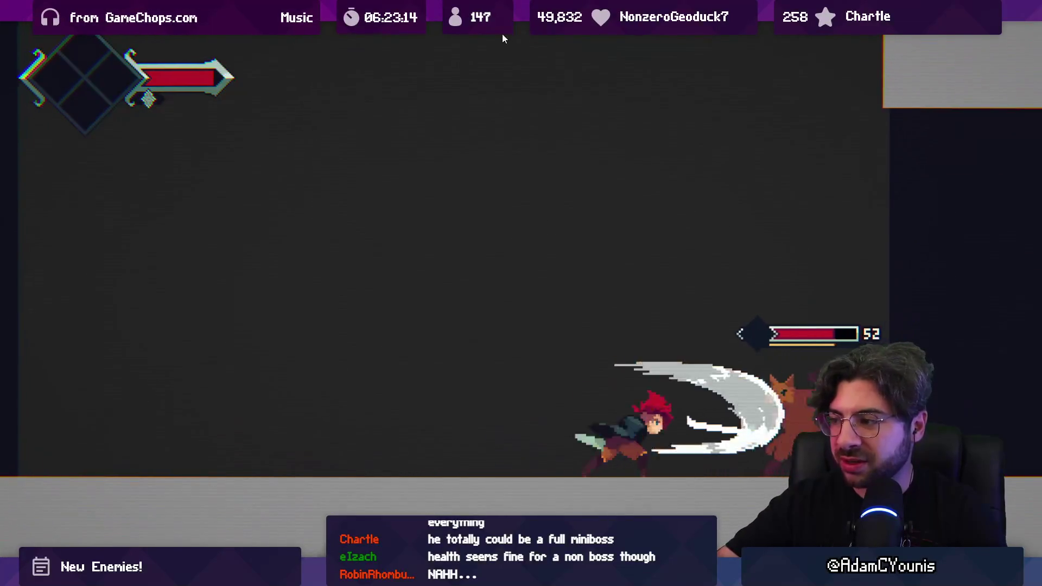
{"action": "key", "text": "x"}
{"action": "key", "text": "x"}
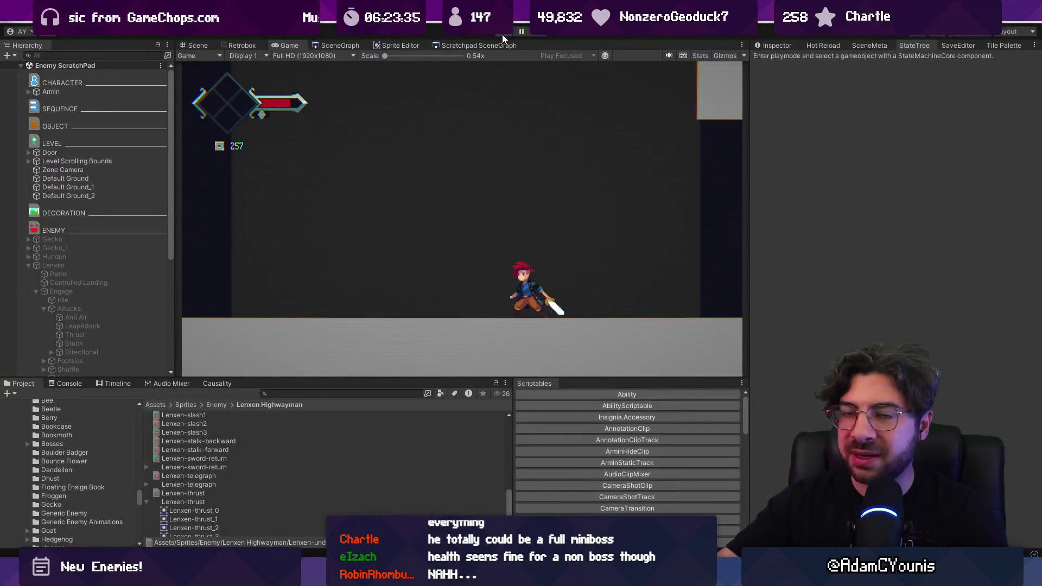
{"action": "left_click", "coordinate": [503, 34]}
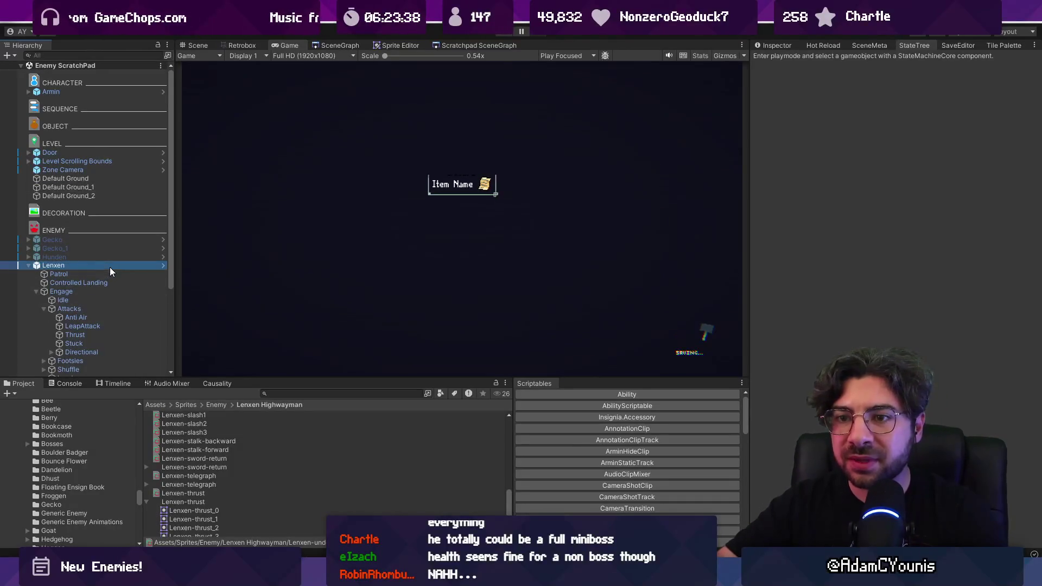
- Inspect the Lenxen Highwayman prefab's Life (Script) health settings, then return to the scratchpad scene
{"action": "left_click", "coordinate": [164, 265]}
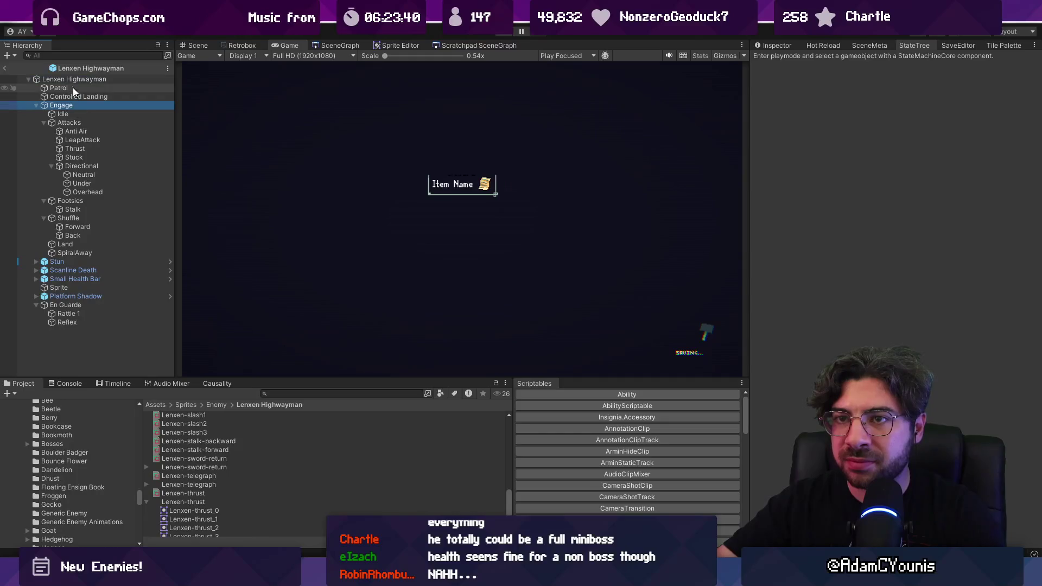
{"action": "left_click", "coordinate": [775, 47]}
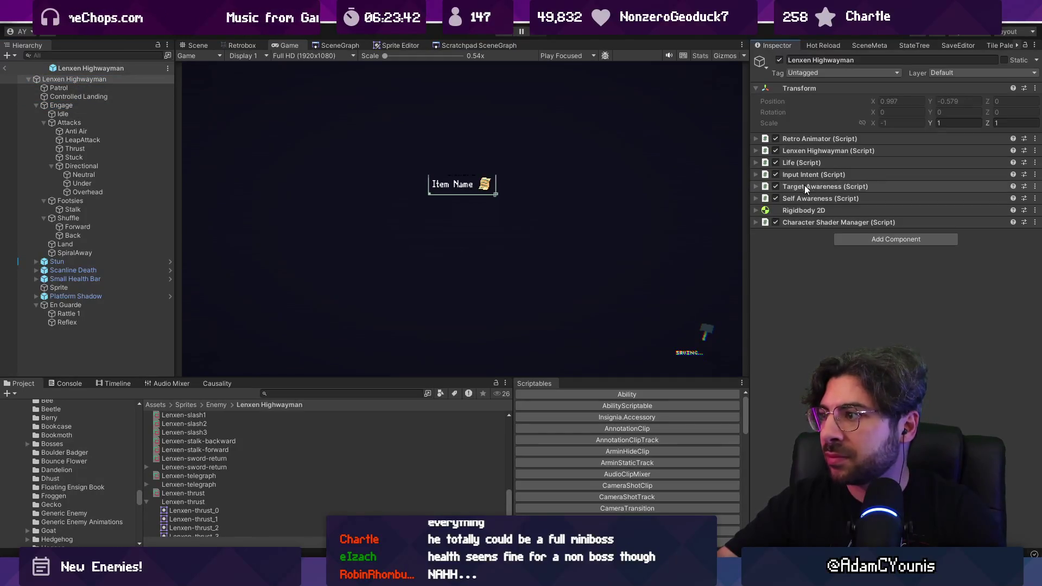
{"action": "left_click", "coordinate": [793, 162]}
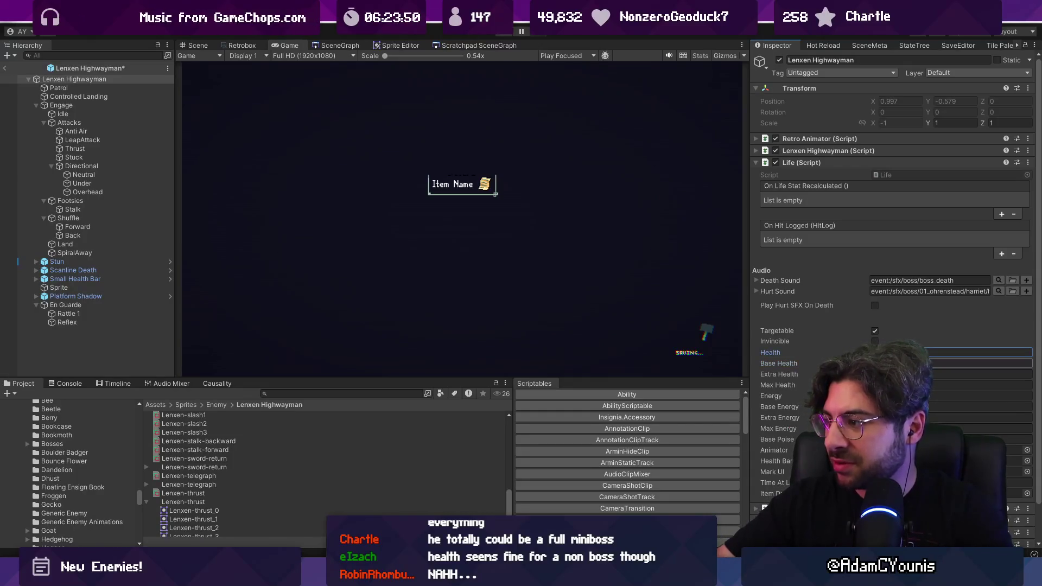
{"action": "left_click", "coordinate": [192, 46]}
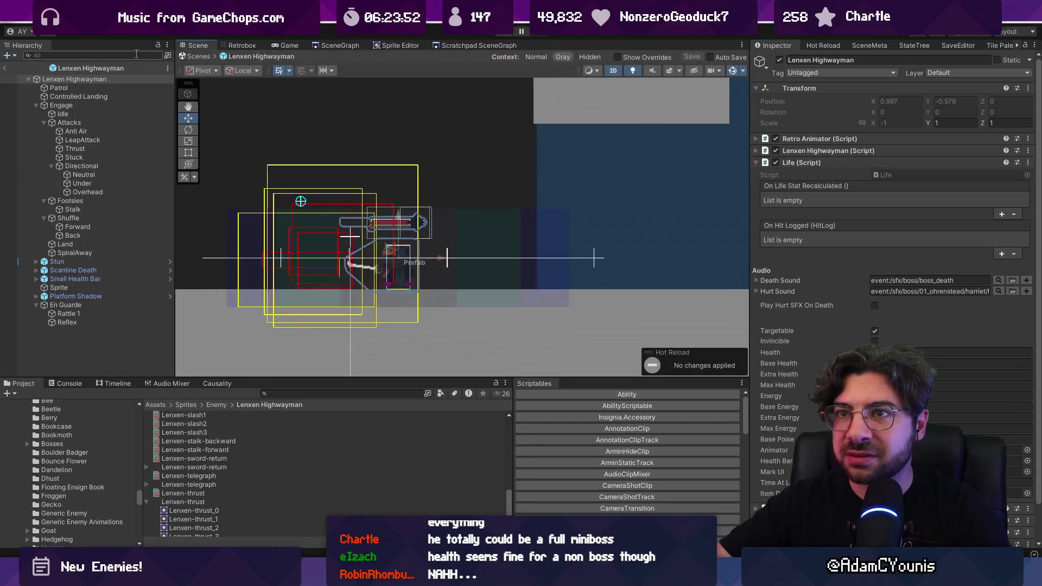
{"action": "left_click", "coordinate": [4, 68]}
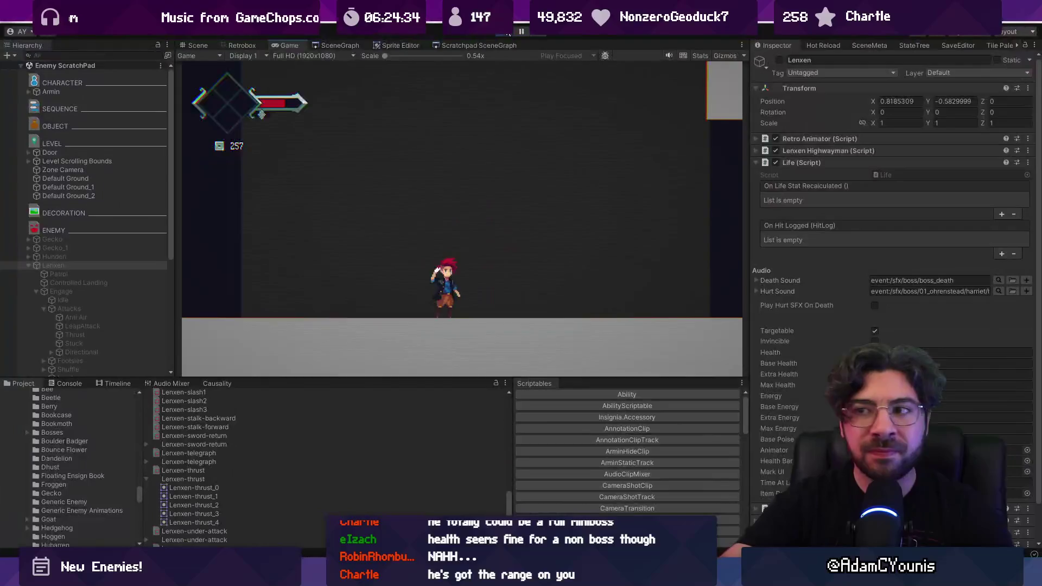
- Stop the playtest and stage all changed files in Fork
{"action": "left_click", "coordinate": [509, 32]}
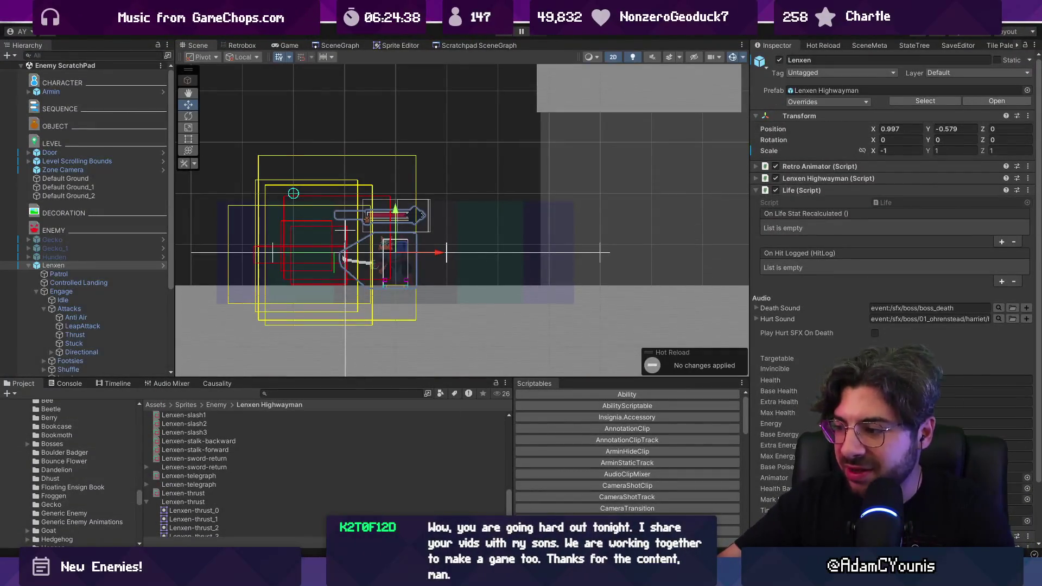
{"action": "key", "text": "alt+Tab"}
{"action": "left_click", "coordinate": [418, 54]}
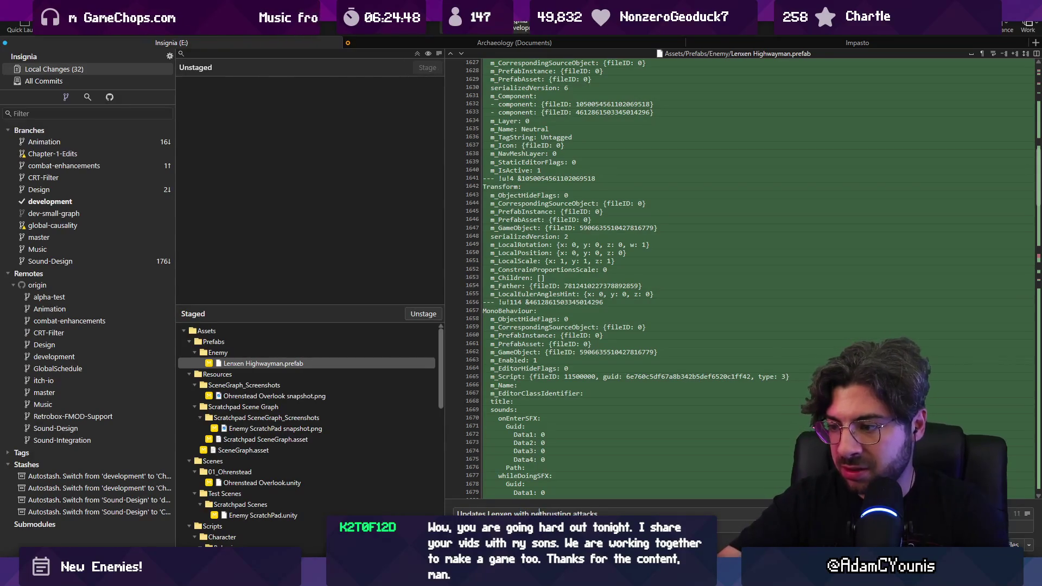
- Commit the staged thrusting-attacks changes on development, push them to origin, and return to Unity
{"action": "key", "text": "ctrl+Return"}
{"action": "left_click", "coordinate": [99, 30]}
{"action": "left_click", "coordinate": [591, 318]}
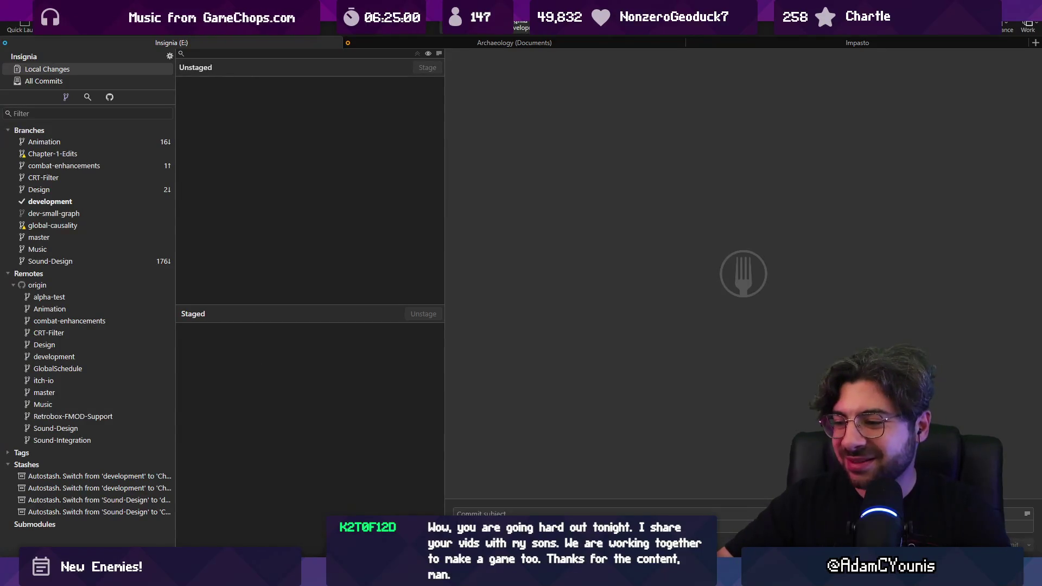
{"action": "key", "text": "alt+Tab"}
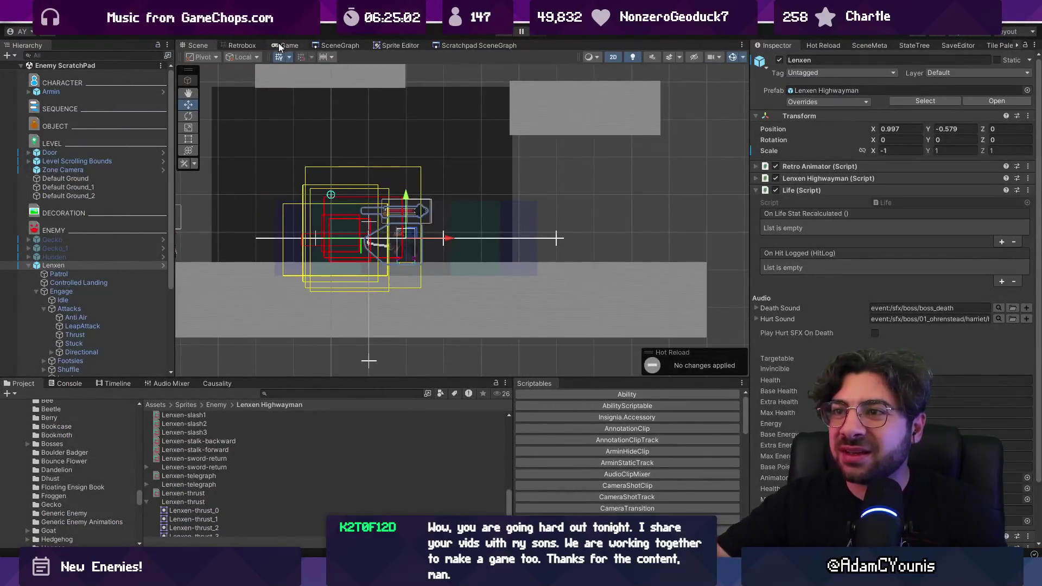
- Select the Lenxen enemy, then open the Ohrenstead Under Tower scene from the SceneGraph
{"action": "left_click", "coordinate": [340, 45]}
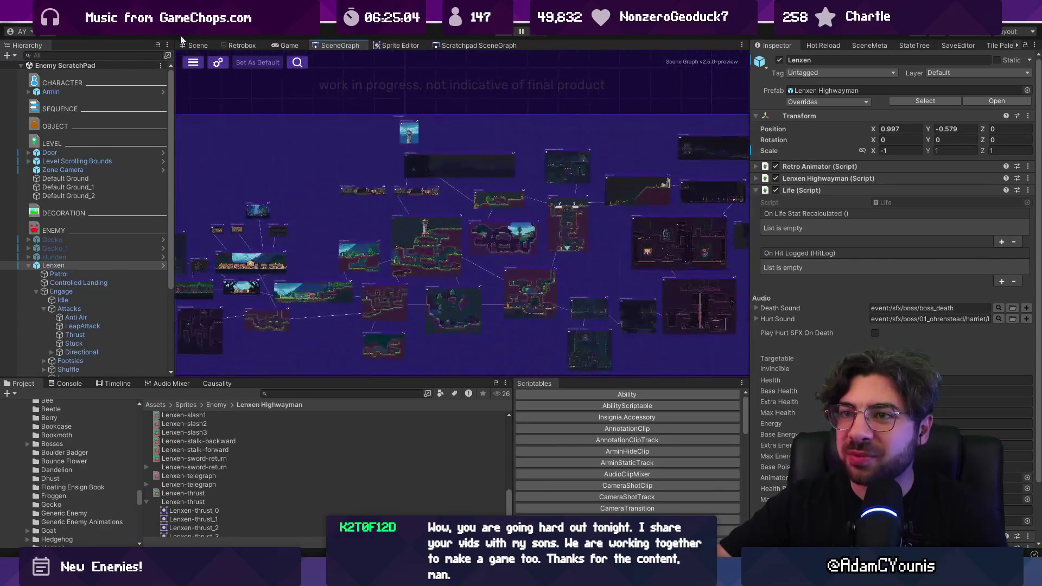
{"action": "left_click", "coordinate": [198, 45]}
{"action": "scroll", "coordinate": [389, 179], "scroll_direction": "down", "scroll_amount": 2}
{"action": "left_click", "coordinate": [93, 267]}
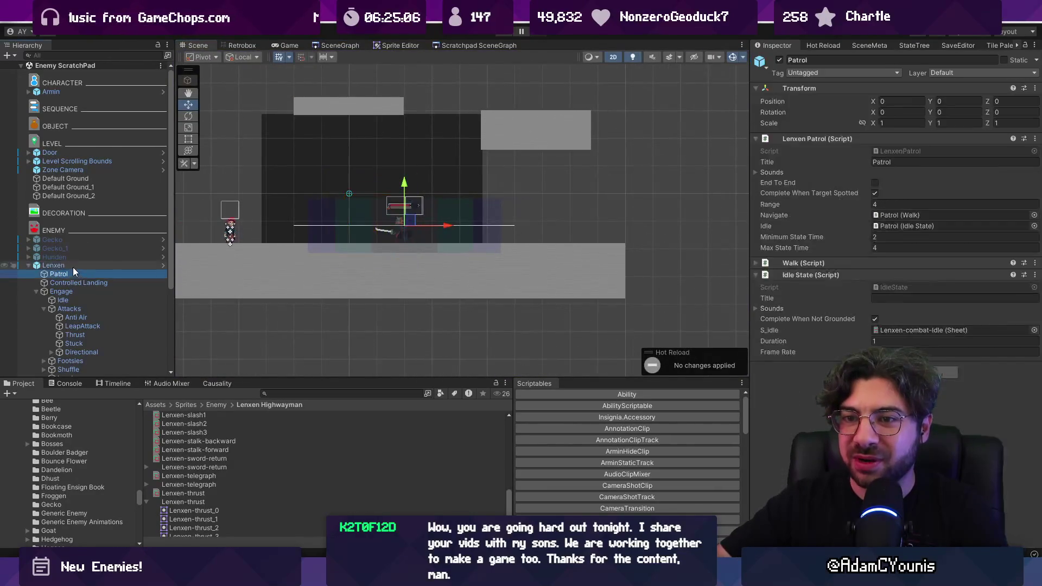
{"action": "left_click", "coordinate": [29, 265]}
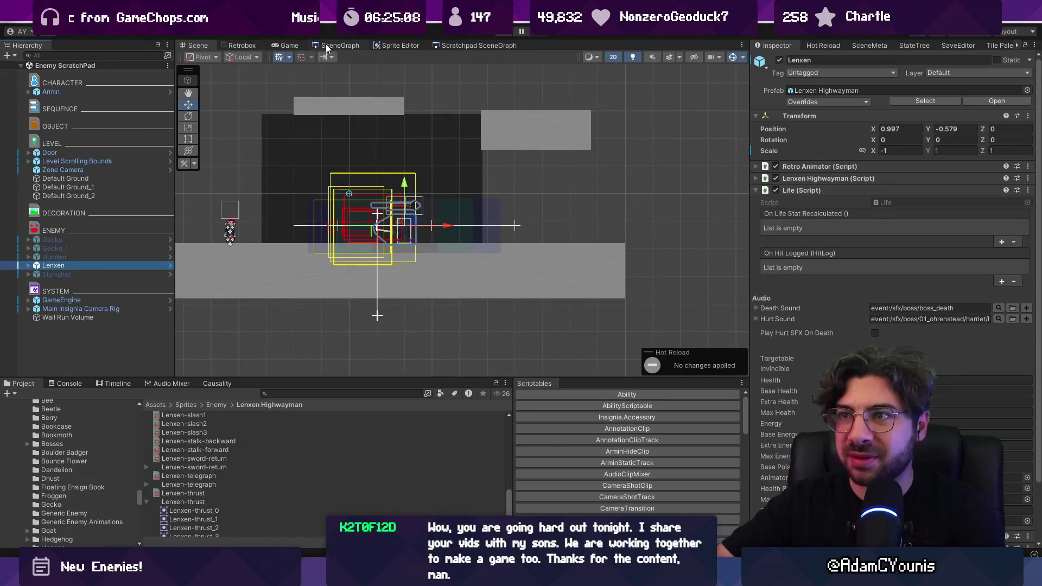
{"action": "left_click", "coordinate": [327, 47]}
{"action": "scroll", "coordinate": [500, 246], "scroll_direction": "up", "scroll_amount": 5}
{"action": "mouse_move", "coordinate": [513, 262]}
{"action": "left_mouse_down"}
{"action": "mouse_move", "coordinate": [366, 245]}
{"action": "mouse_move", "coordinate": [329, 215]}
{"action": "mouse_move", "coordinate": [257, 203]}
{"action": "left_mouse_up"}
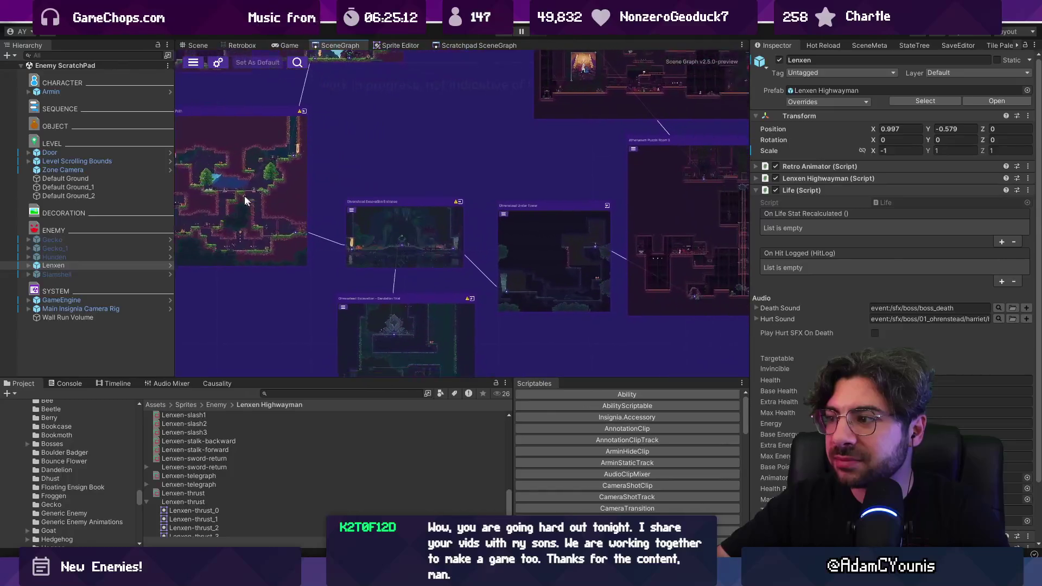
{"action": "double_click", "coordinate": [557, 285]}
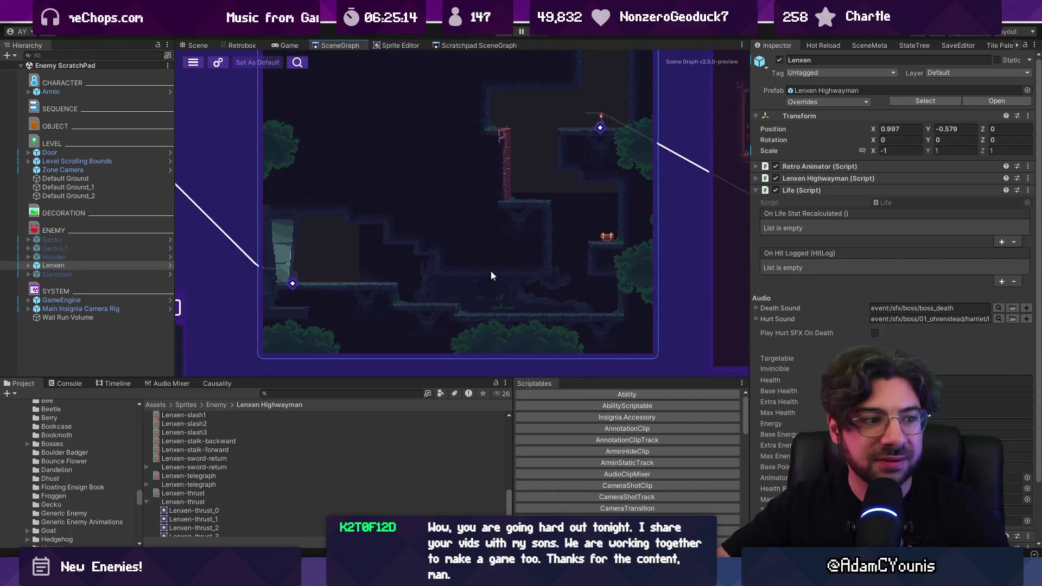
{"action": "double_click", "coordinate": [491, 276]}
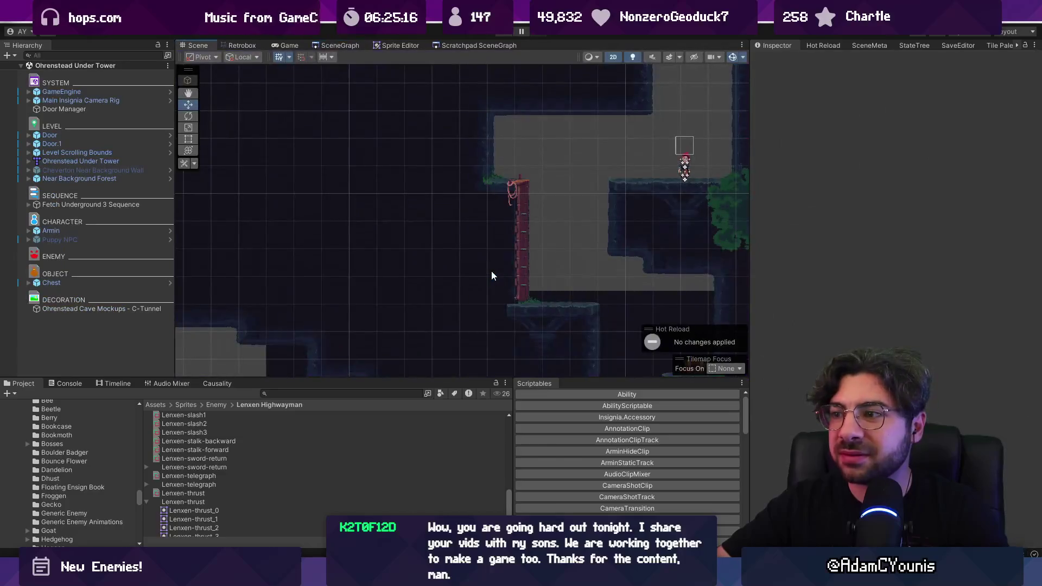
- Paste Lenxen into Ohrenstead Under Tower and drag it onto the lower floor
{"action": "scroll", "coordinate": [526, 278], "scroll_direction": "up", "scroll_amount": 2}
{"action": "key", "text": "ctrl+v"}
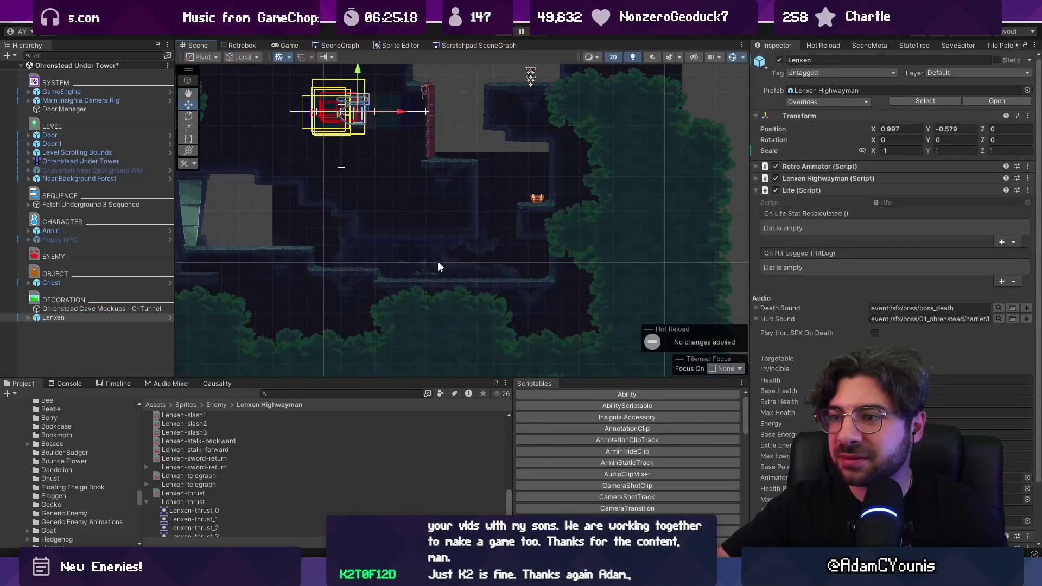
{"action": "mouse_move", "coordinate": [350, 101]}
{"action": "left_mouse_down"}
{"action": "mouse_move", "coordinate": [468, 305]}
{"action": "mouse_move", "coordinate": [491, 317]}
{"action": "mouse_move", "coordinate": [534, 308]}
{"action": "left_mouse_up"}
{"action": "scroll", "coordinate": [482, 320], "scroll_direction": "up", "scroll_amount": 2}
{"action": "scroll", "coordinate": [482, 324], "scroll_direction": "down", "scroll_amount": 2}
{"action": "scroll", "coordinate": [534, 307], "scroll_direction": "down", "scroll_amount": 2}
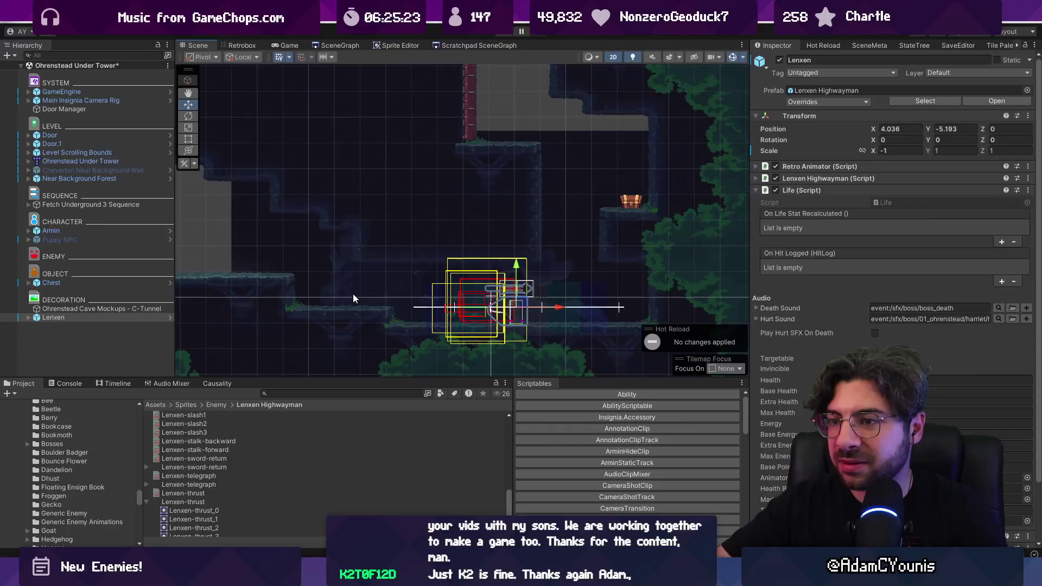
- Open the Ohrenstead Under Tower map object in Tiled via Prefab > Open in Tiled
{"action": "left_click", "coordinate": [350, 315]}
{"action": "right_click", "coordinate": [133, 162]}
{"action": "mouse_move", "coordinate": [190, 245]}
{"action": "left_click", "coordinate": [301, 249]}
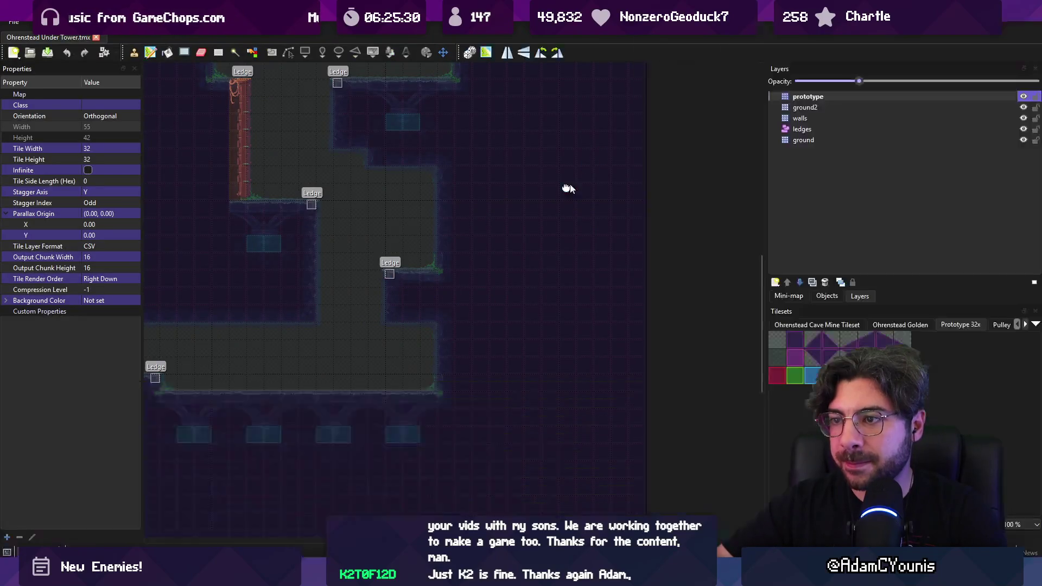
- Paint a 4x2 block of prototype tiles below the lower floor
{"action": "mouse_move", "coordinate": [559, 182]}
{"action": "left_mouse_down"}
{"action": "mouse_move", "coordinate": [431, 270]}
{"action": "mouse_move", "coordinate": [617, 310]}
{"action": "left_mouse_up"}
{"action": "left_click", "coordinate": [882, 341]}
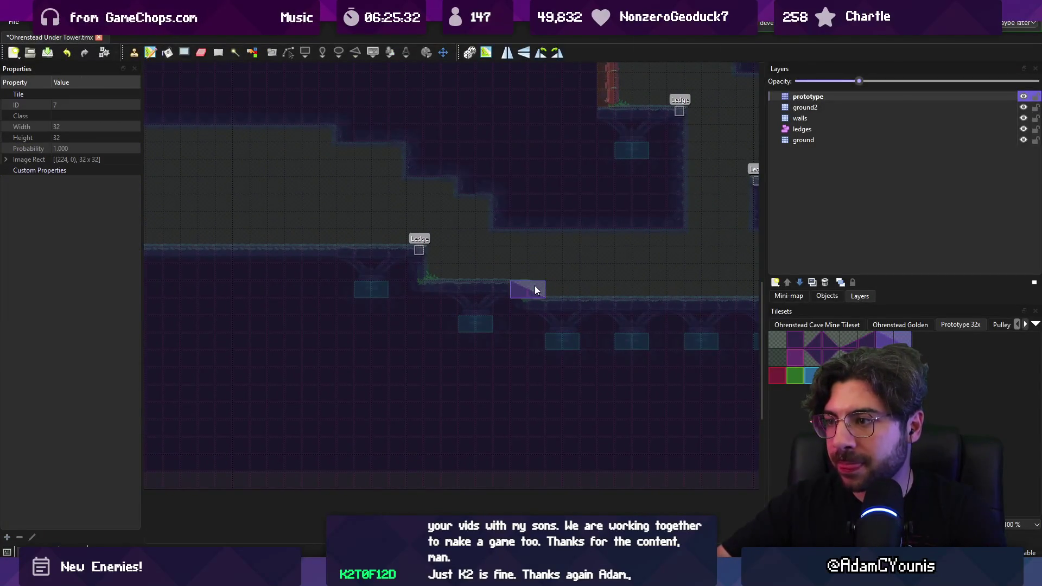
{"action": "key", "text": "Escape"}
{"action": "scroll", "coordinate": [687, 246], "scroll_direction": "right", "scroll_amount": 3}
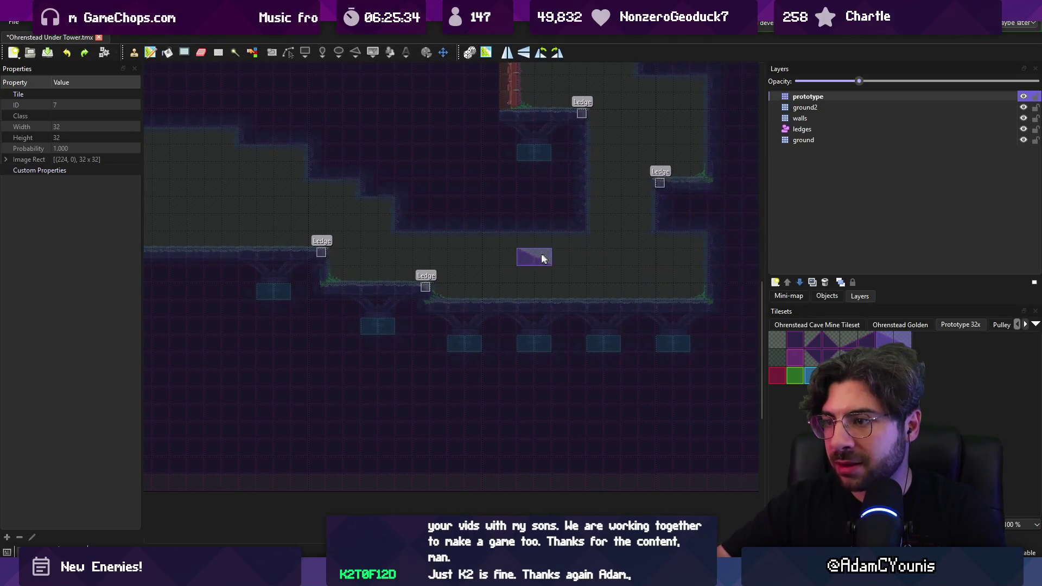
{"action": "left_click_drag", "start_coordinate": [435, 253], "coordinate": [473, 285]}
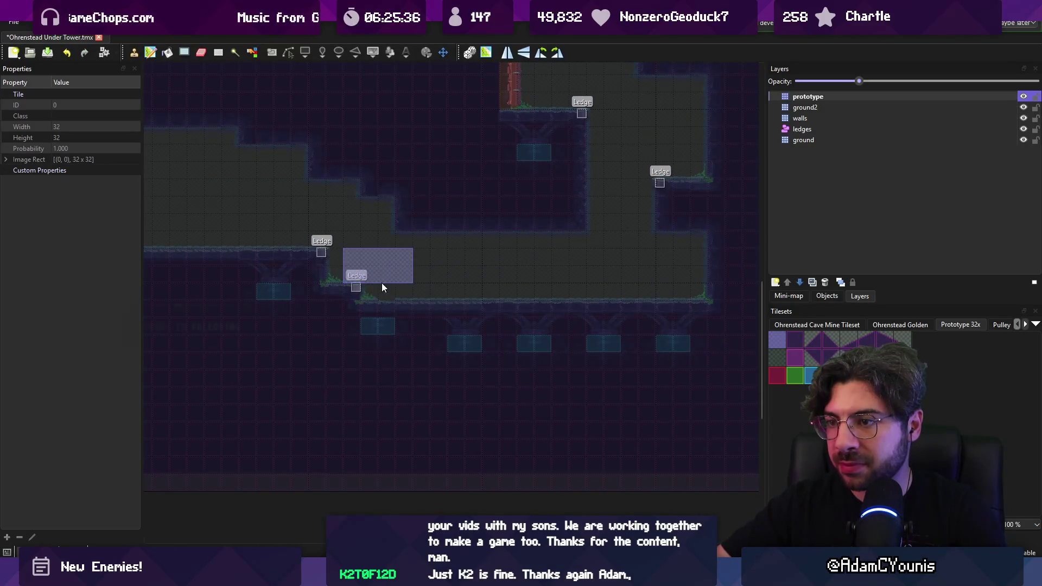
{"action": "key", "text": "Escape"}
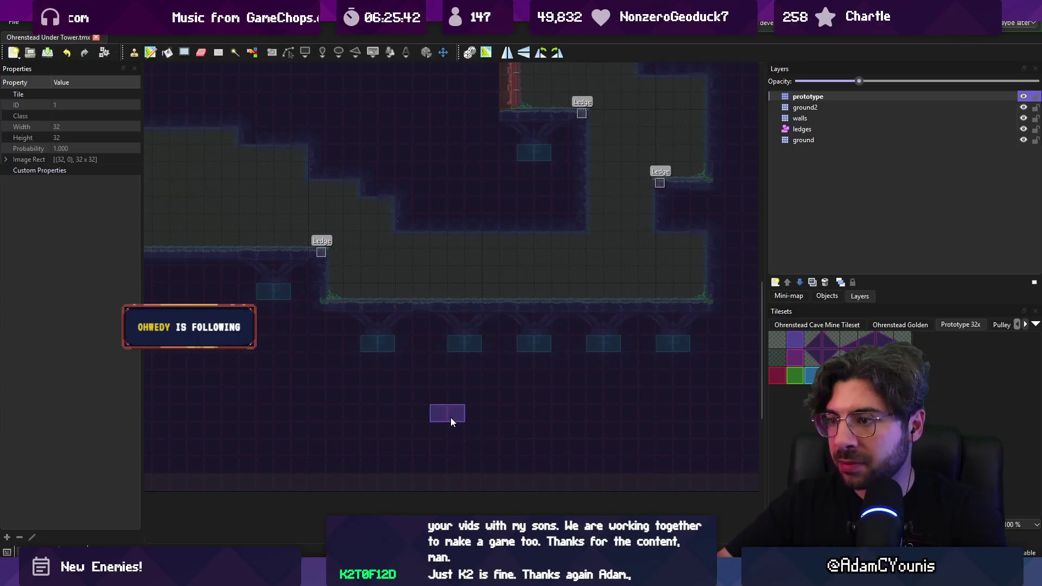
{"action": "left_click", "coordinate": [398, 325]}
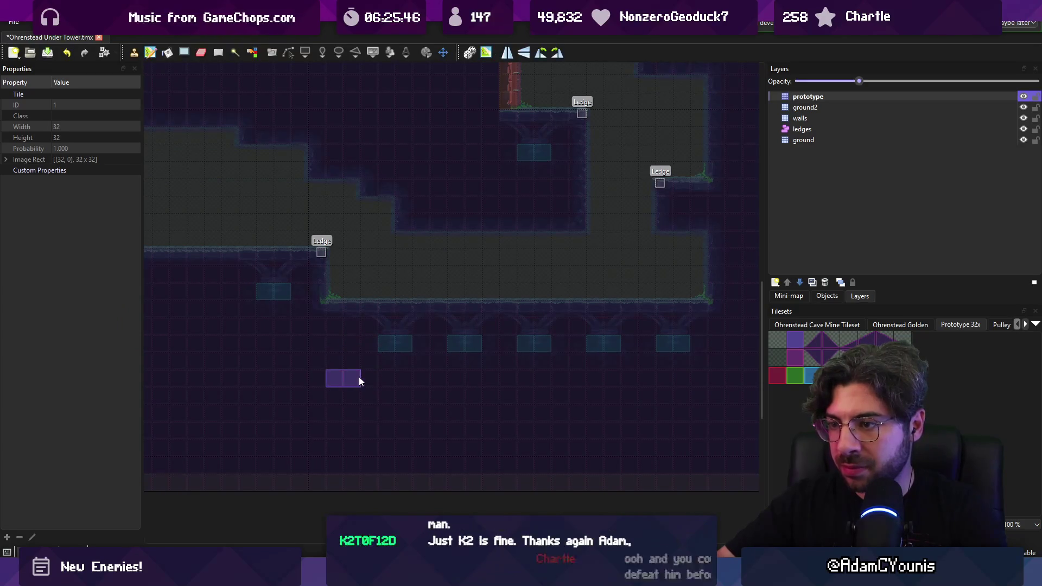
- Copy a region of map tiles and stamp it into the lower chamber
{"action": "scroll", "coordinate": [361, 369], "scroll_direction": "right", "scroll_amount": 1}
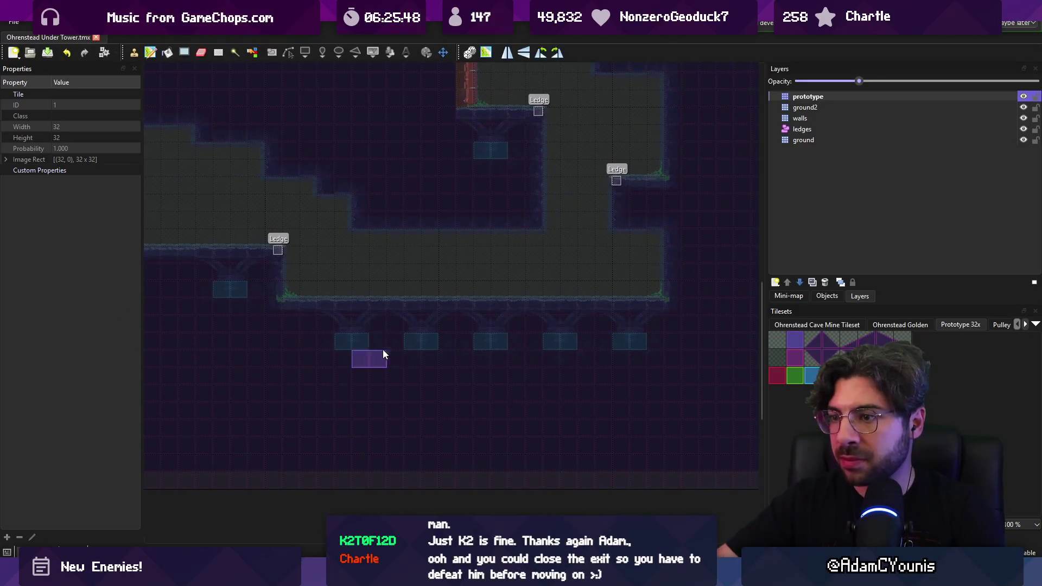
{"action": "key", "text": "r"}
{"action": "scroll", "coordinate": [309, 296], "scroll_direction": "left", "scroll_amount": 3}
{"action": "left_click_drag", "start_coordinate": [320, 217], "coordinate": [431, 296]}
{"action": "key", "text": "ctrl+c"}
{"action": "key", "text": "ctrl+v"}
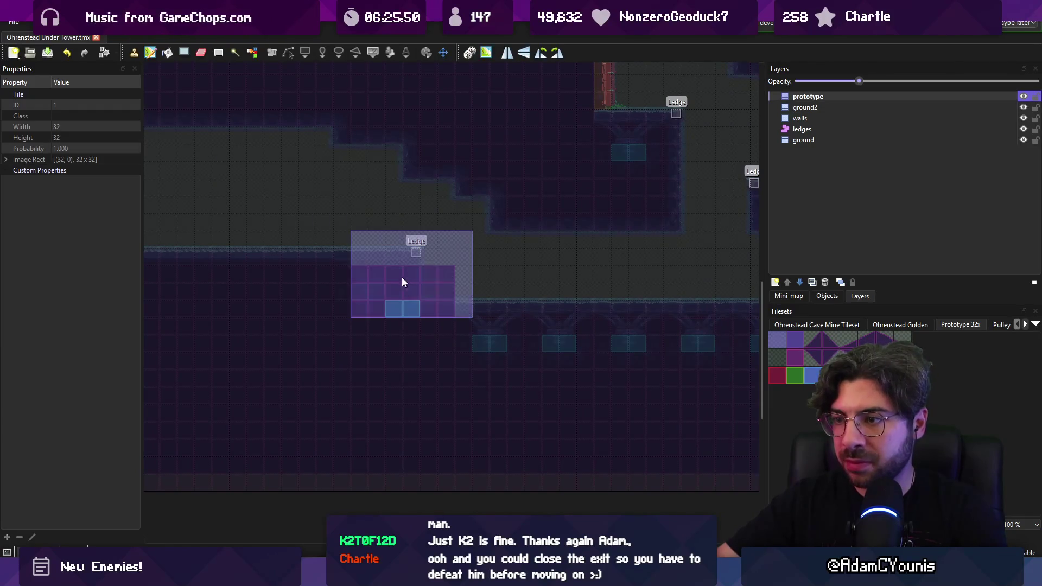
{"action": "left_click", "coordinate": [377, 262]}
- Stamp a row of support pillars below the floor, then undo it
{"action": "scroll", "coordinate": [380, 315], "scroll_direction": "right", "scroll_amount": 2}
{"action": "left_click_drag", "start_coordinate": [290, 374], "coordinate": [658, 318]}
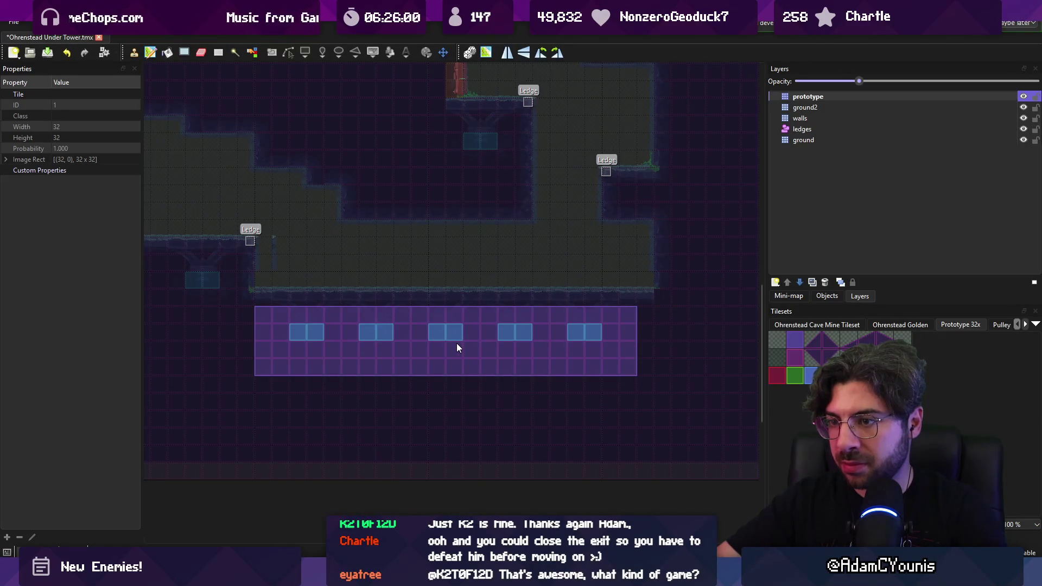
{"action": "left_click", "coordinate": [457, 343]}
{"action": "key", "text": "ctrl+z"}
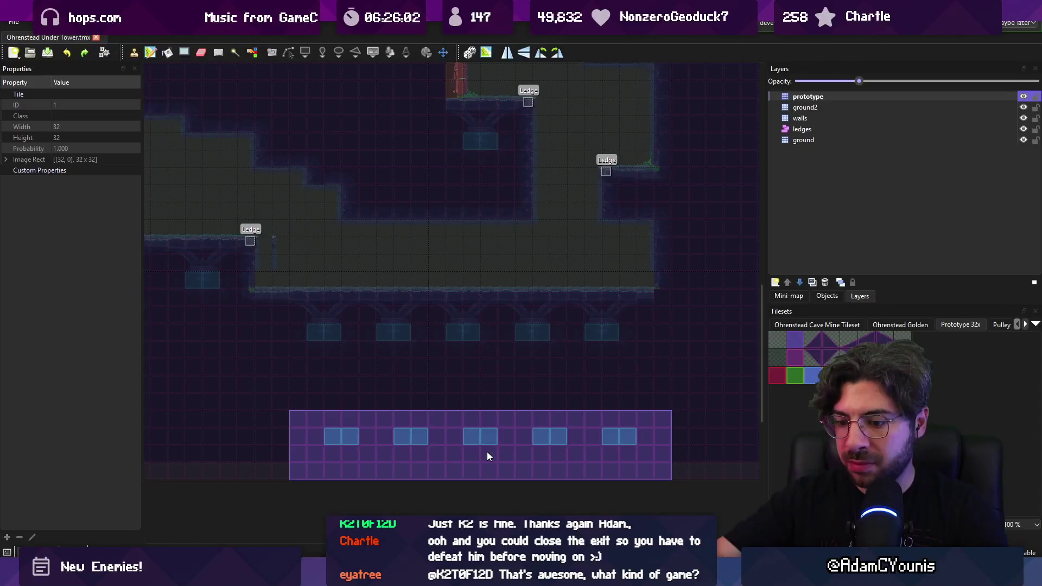
- Fill the area beside the ledge, the wall row and the wall notch with ground tiles
{"action": "key", "text": "r"}
{"action": "scroll", "coordinate": [268, 304], "scroll_direction": "left", "scroll_amount": 5}
{"action": "left_click_drag", "start_coordinate": [300, 221], "coordinate": [358, 291]}
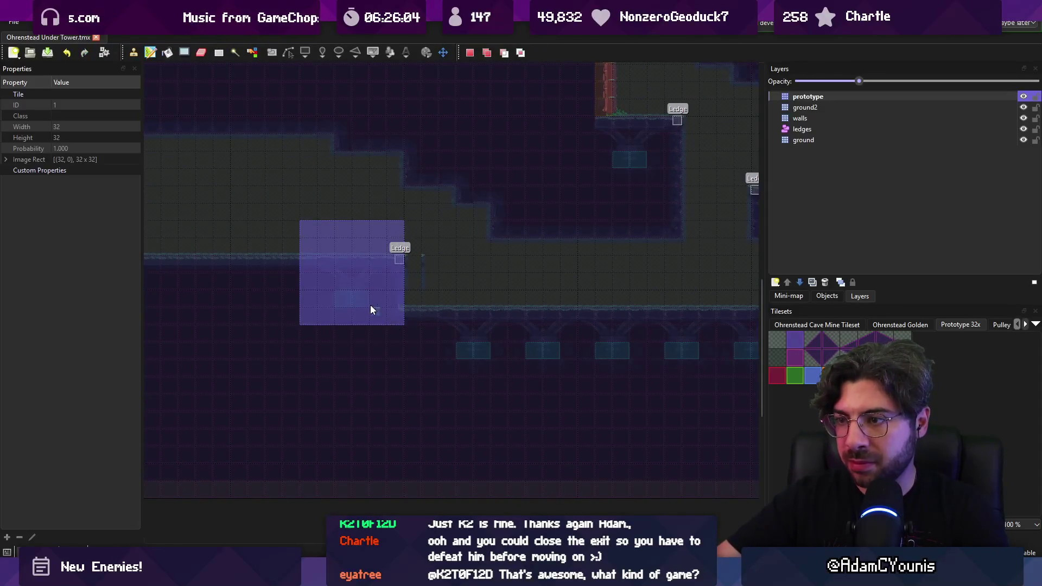
{"action": "left_click", "coordinate": [525, 302]}
{"action": "scroll", "coordinate": [353, 294], "scroll_direction": "right", "scroll_amount": 3}
{"action": "key", "text": "ctrl+c"}
{"action": "key", "text": "ctrl+v"}
{"action": "left_click_drag", "start_coordinate": [489, 262], "coordinate": [454, 255]}
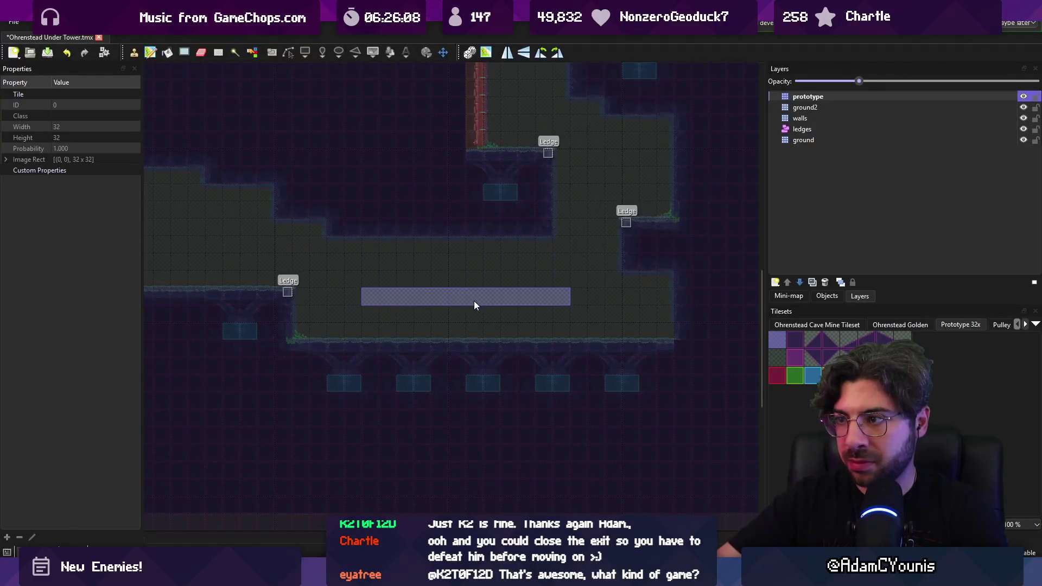
{"action": "left_click", "coordinate": [488, 233]}
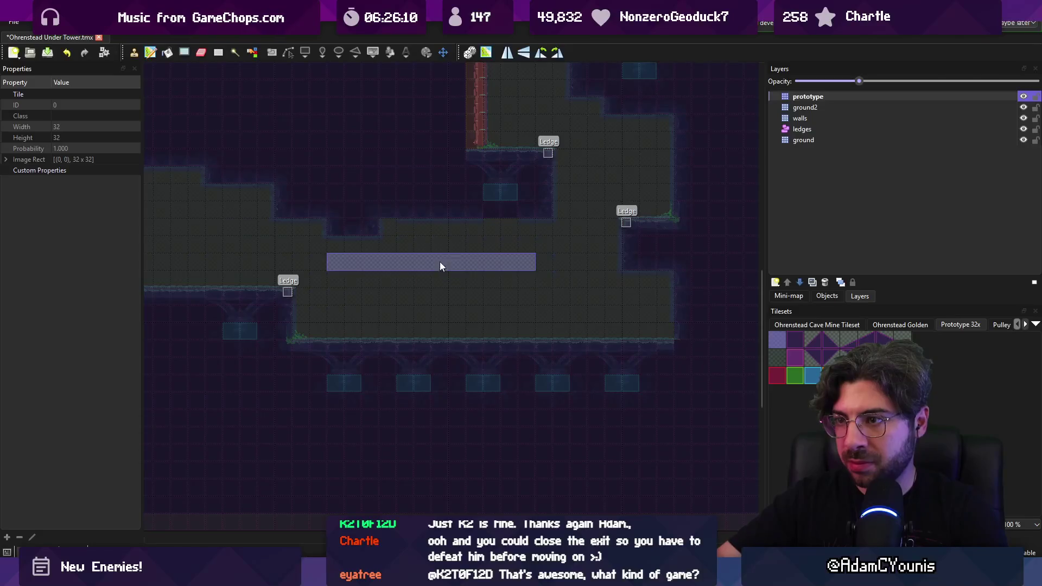
{"action": "left_click", "coordinate": [438, 233]}
- Copy the lower floor and pillar section and stamp it with two ledges
{"action": "scroll", "coordinate": [449, 268], "scroll_direction": "right", "scroll_amount": 2}
{"action": "scroll", "coordinate": [449, 267], "scroll_direction": "down", "scroll_amount": 1}
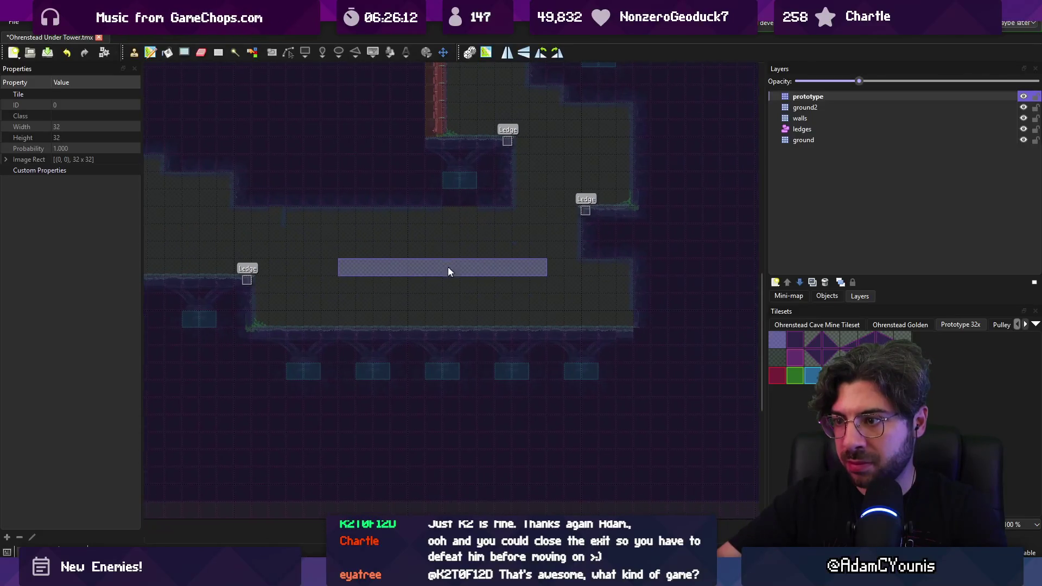
{"action": "key", "text": "r"}
{"action": "mouse_move", "coordinate": [291, 305]}
{"action": "left_mouse_down"}
{"action": "mouse_move", "coordinate": [437, 404]}
{"action": "mouse_move", "coordinate": [586, 397]}
{"action": "left_mouse_up"}
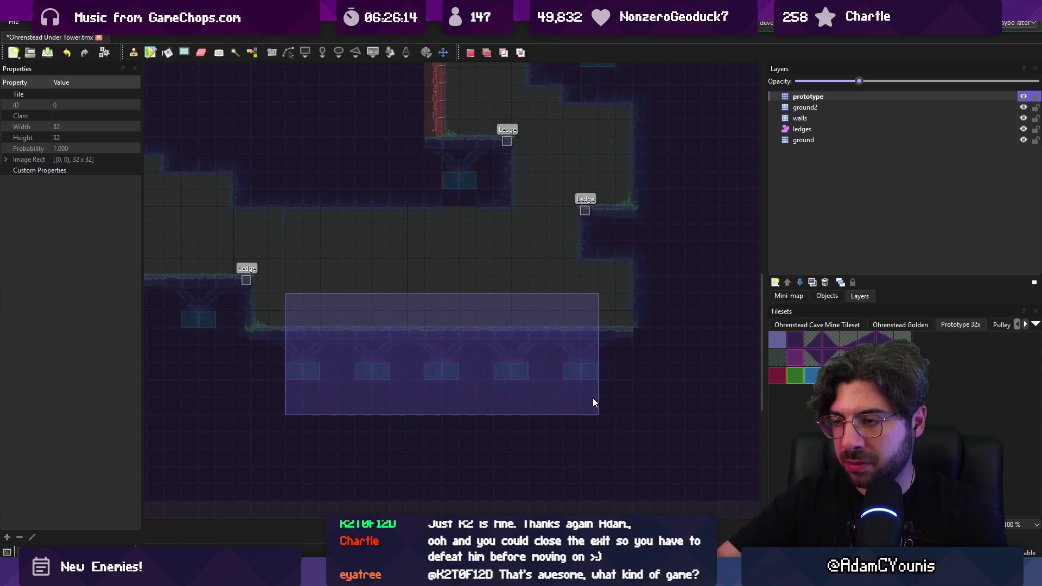
{"action": "key", "text": "ctrl+c"}
{"action": "key", "text": "ctrl+v"}
{"action": "left_click", "coordinate": [455, 365]}
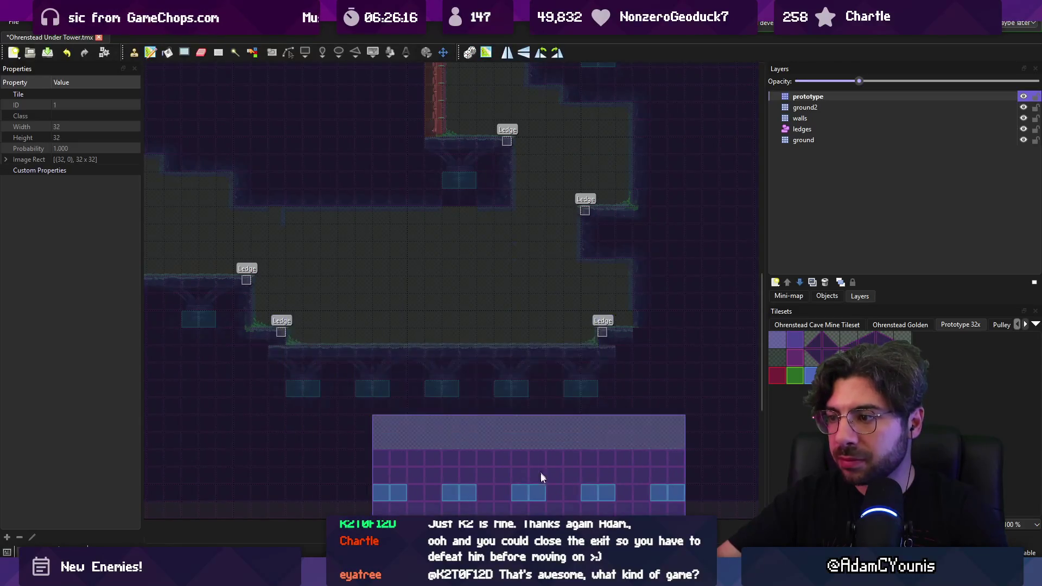
- Try a wall corner stamp, undo it, and restore the bottom ledge strip
{"action": "key", "text": "r"}
{"action": "key", "text": "ctrl+c"}
{"action": "key", "text": "ctrl+v"}
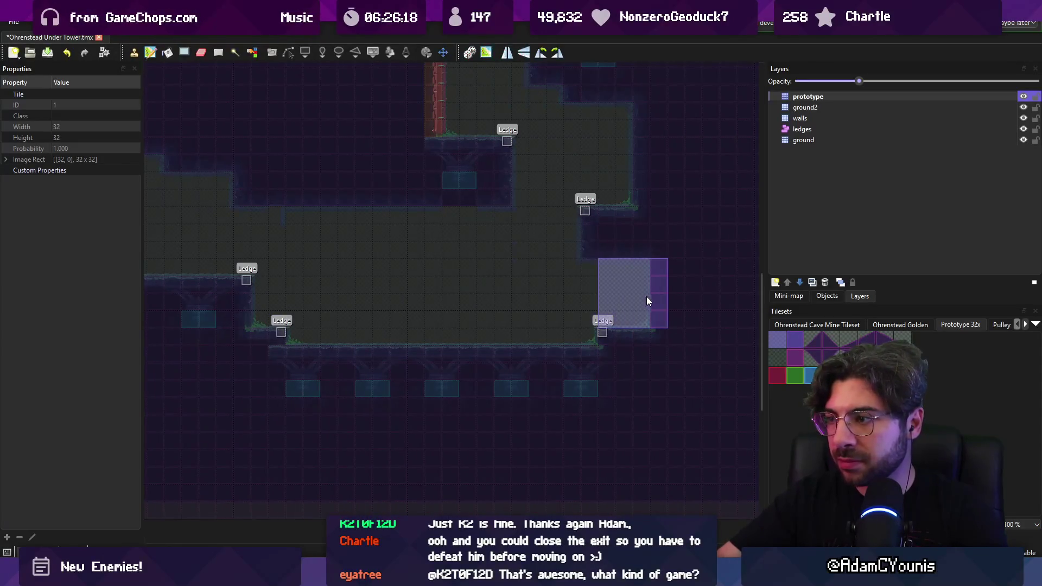
{"action": "scroll", "coordinate": [353, 296], "scroll_direction": "left", "scroll_amount": 1}
{"action": "key", "text": "ctrl+z"}
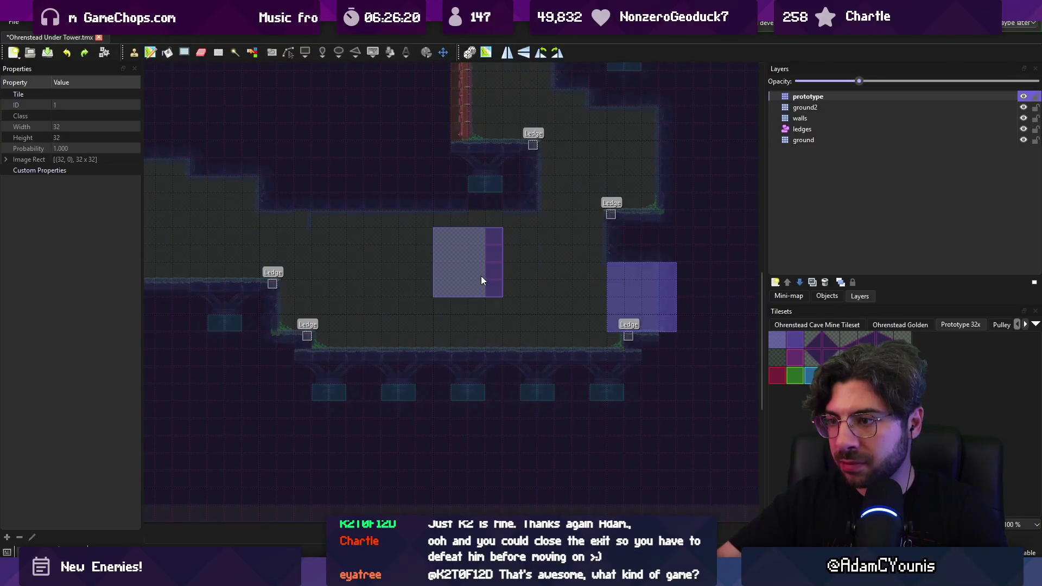
{"action": "key", "text": "ctrl+z"}
{"action": "key", "text": "ctrl+y"}
- Save the Ohrenstead Under Tower map and return to Unity
{"action": "key", "text": "ctrl+s"}
{"action": "key", "text": "r"}
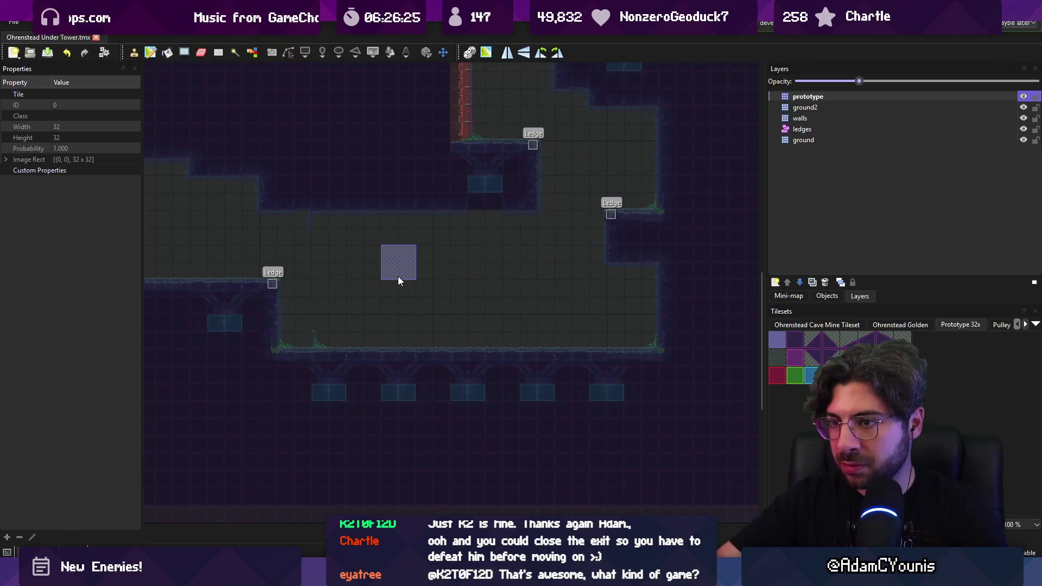
{"action": "key", "text": "alt+Tab"}
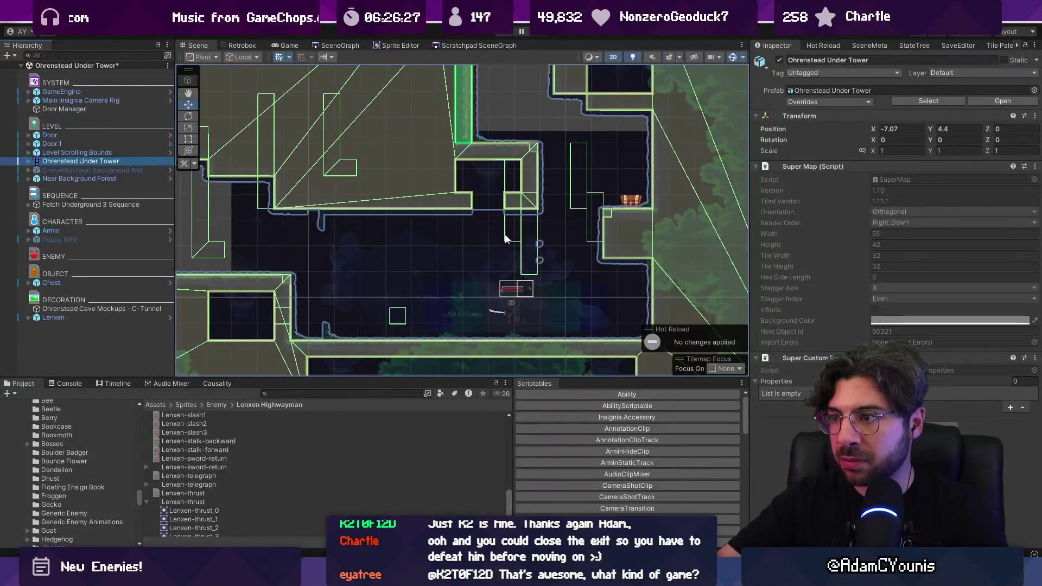
- Drag the C-Tunnel mockup and Lenxen down slightly, Lenxen to Y -5.521, then enter Play mode
{"action": "scroll", "coordinate": [490, 294], "scroll_direction": "up", "scroll_amount": 5}
{"action": "left_click", "coordinate": [490, 294]}
{"action": "key", "text": "f"}
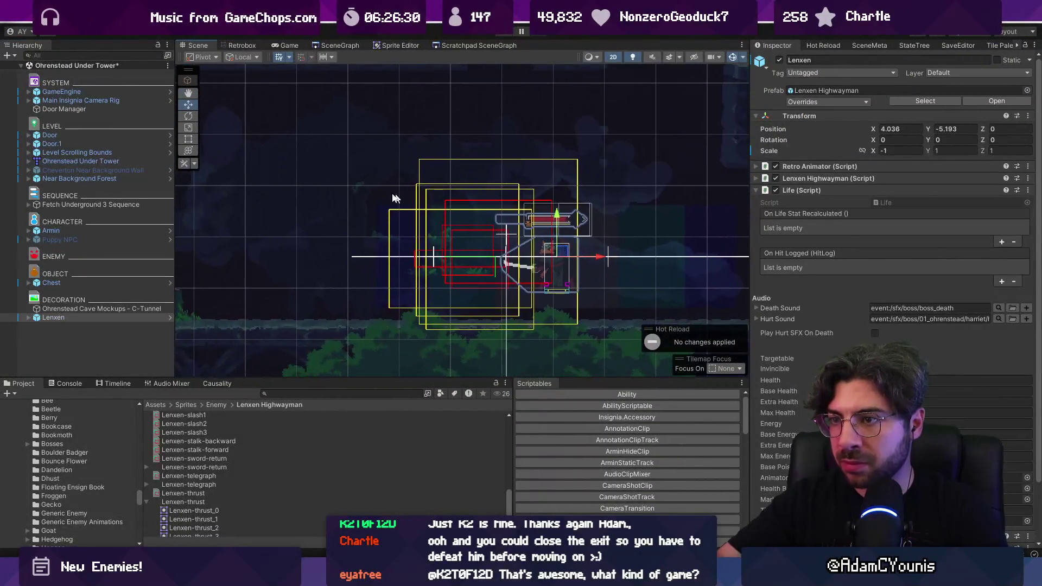
{"action": "left_click", "coordinate": [418, 210]}
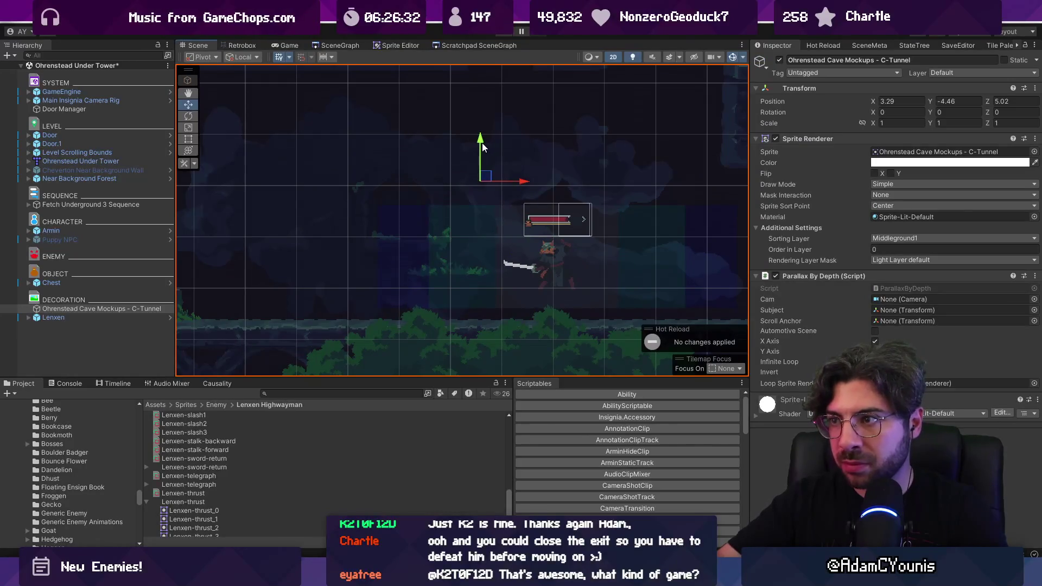
{"action": "left_click_drag", "start_coordinate": [483, 147], "coordinate": [482, 167]}
{"action": "left_click", "coordinate": [132, 317]}
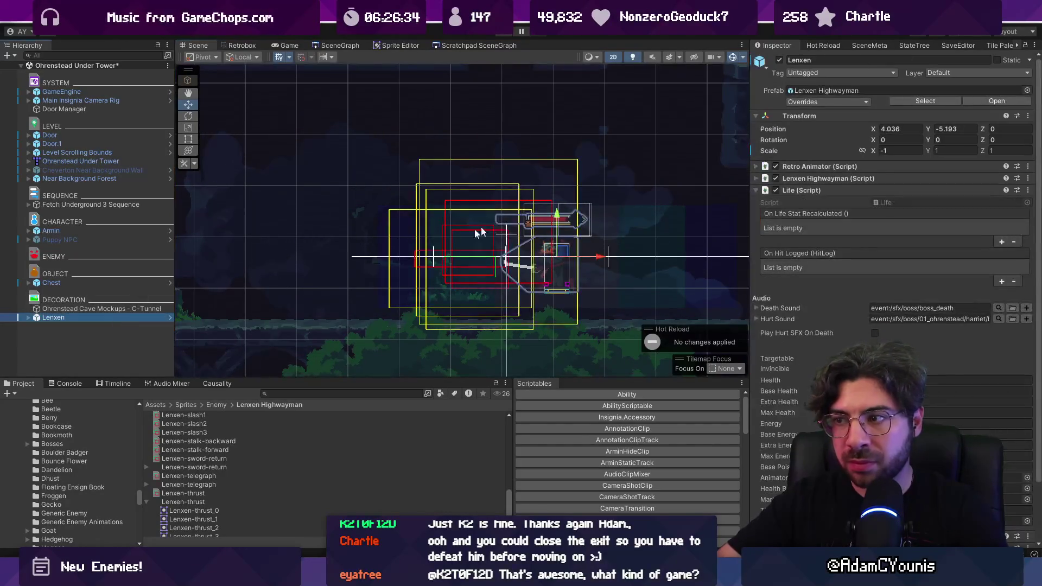
{"action": "left_click_drag", "start_coordinate": [556, 215], "coordinate": [558, 249]}
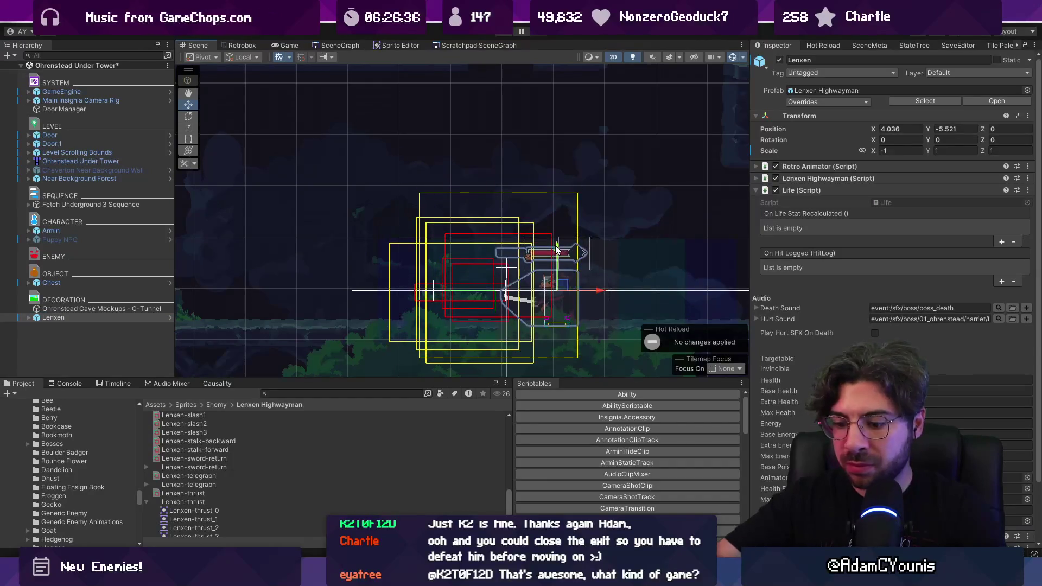
{"action": "key", "text": "ctrl+p"}
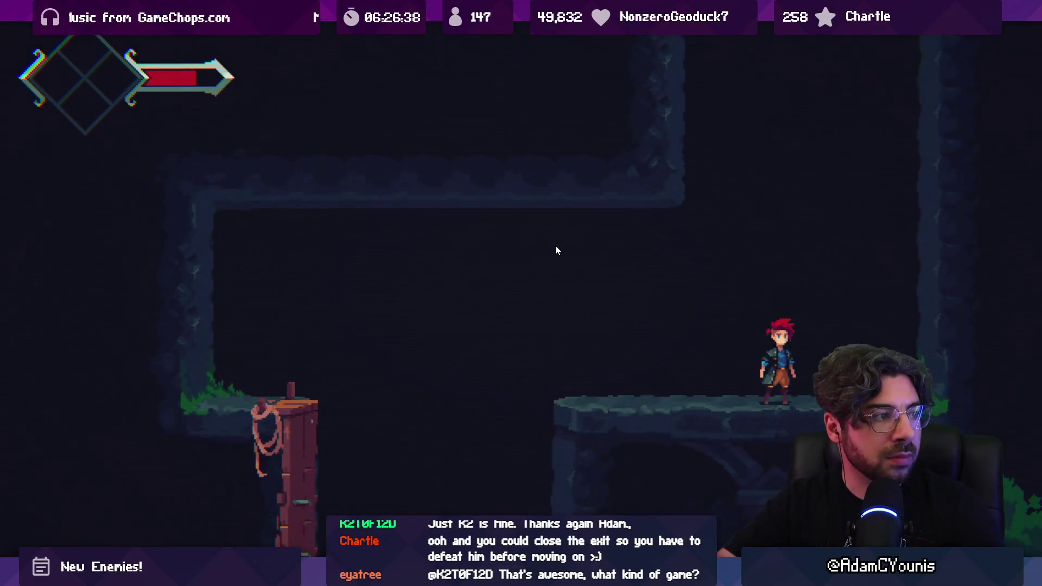
- Drop to the lower ledge, open the chest, and run toward Lenxen
{"action": "key", "text": "Right"}
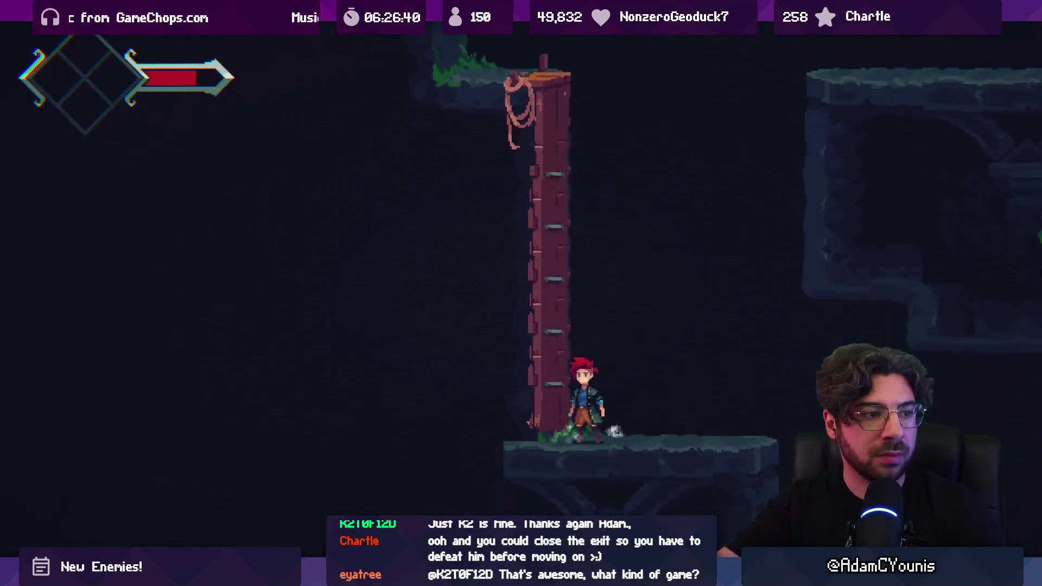
{"action": "key", "text": "Right"}
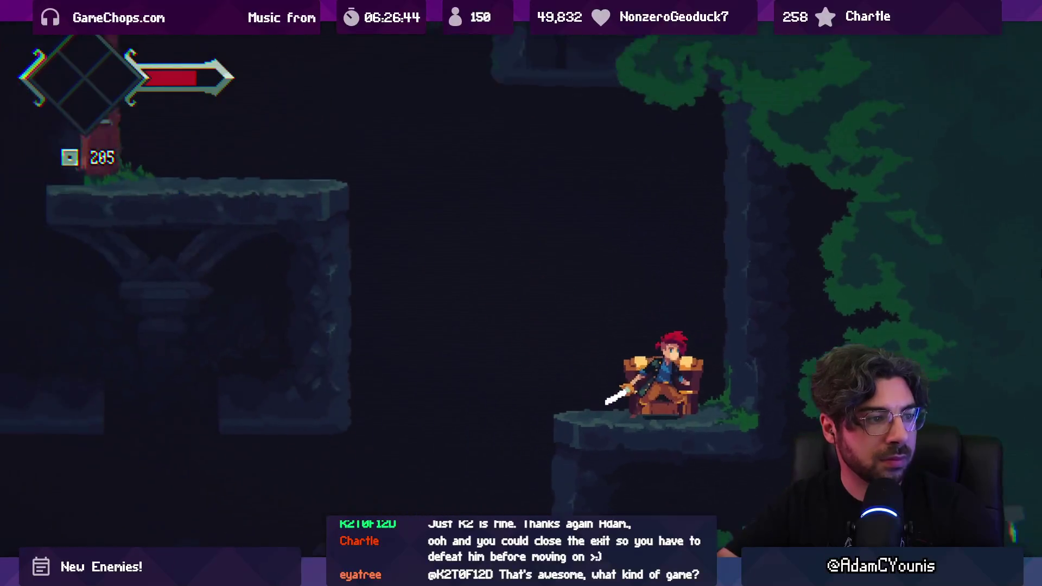
{"action": "key", "text": "Right"}
{"action": "key", "text": "Left"}
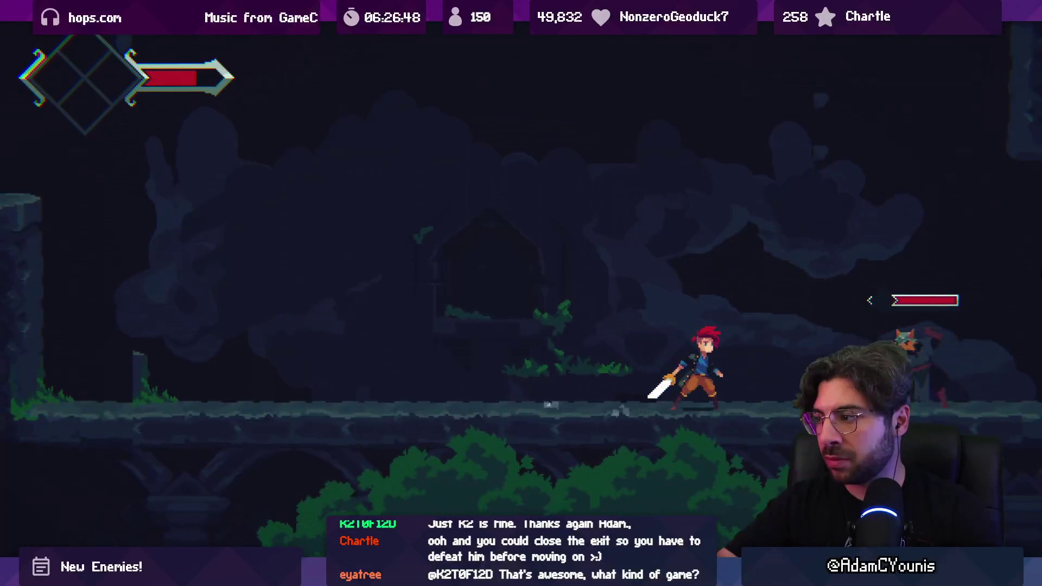
{"action": "key", "text": "Right"}
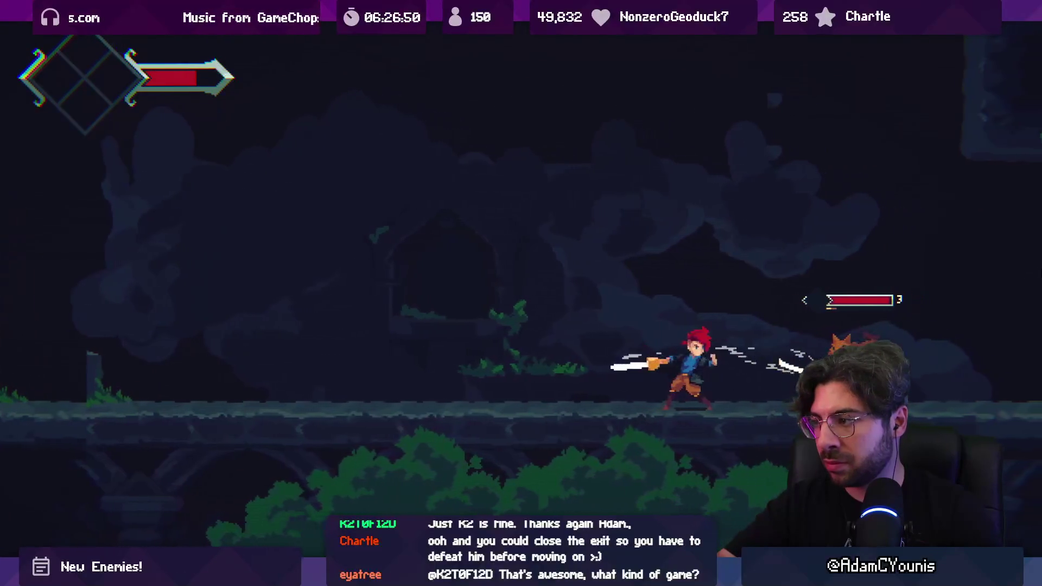
{"action": "key", "text": "Right"}
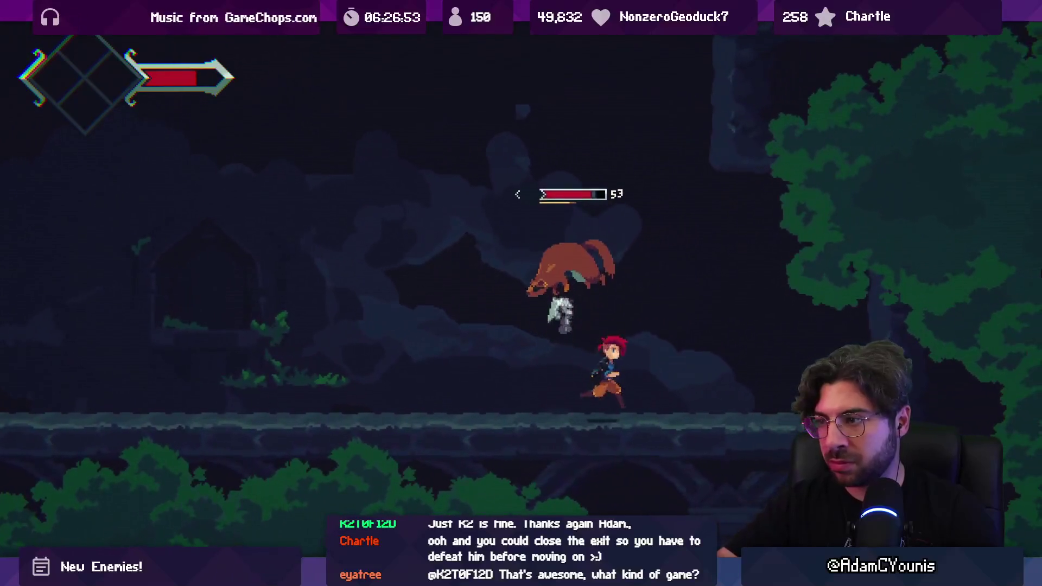
- Trade jump, spin and lunge slashes with the leaping Lenxen
{"action": "key", "text": "x"}
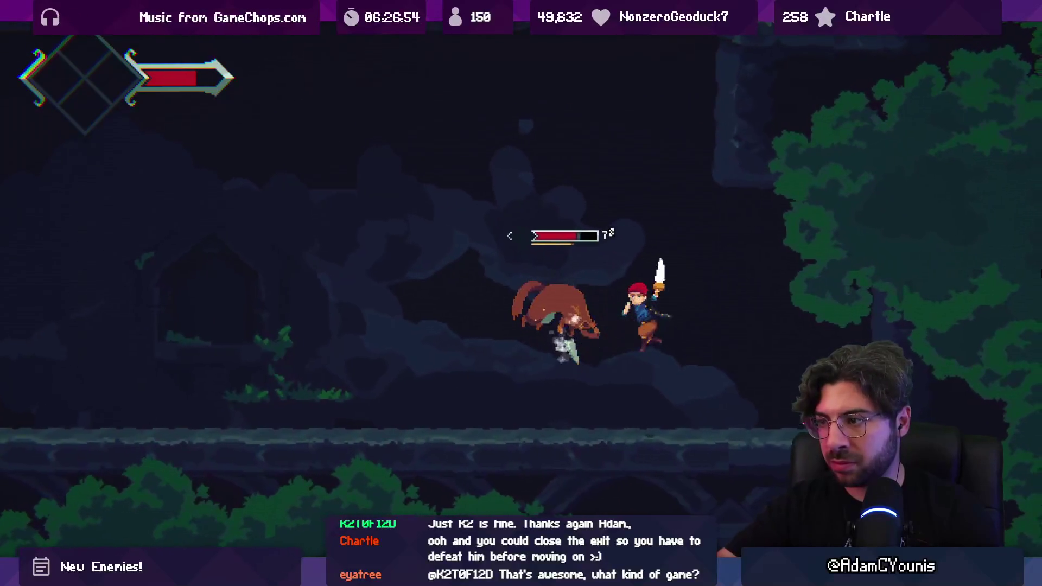
{"action": "key", "text": "x"}
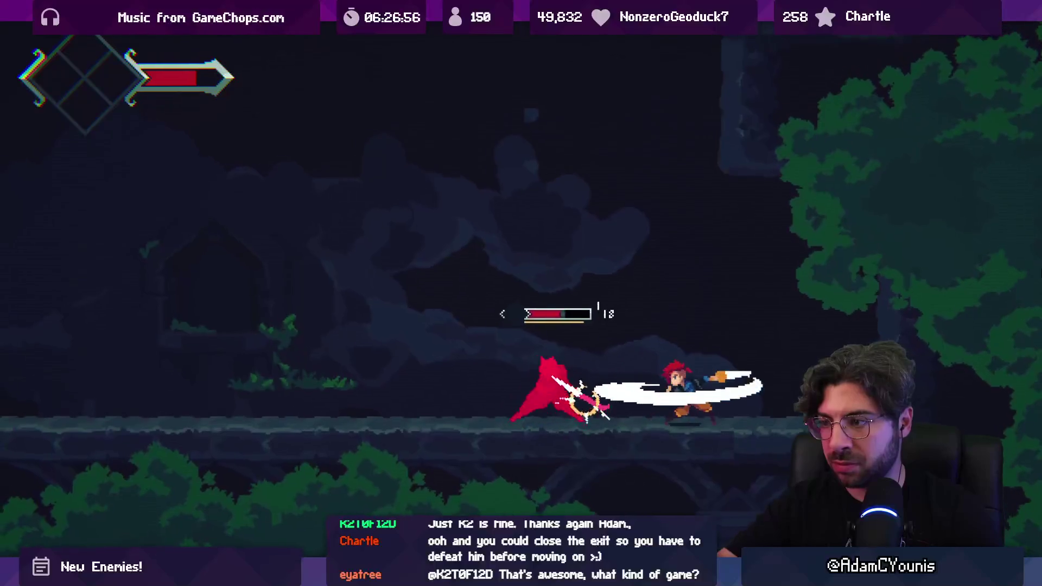
{"action": "key", "text": "Left"}
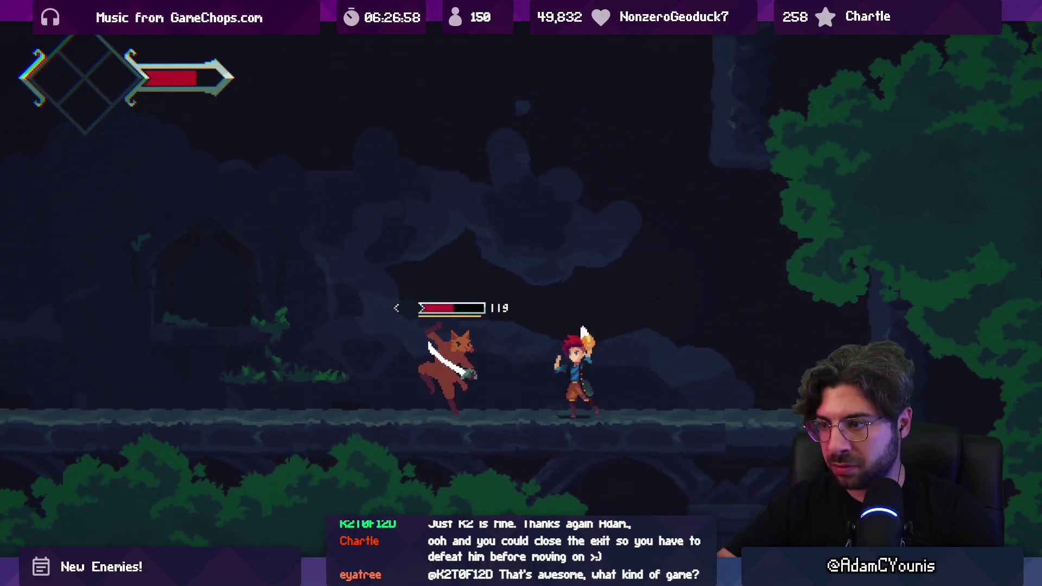
{"action": "key", "text": "x"}
{"action": "key", "text": "x"}
{"action": "key", "text": "x"}
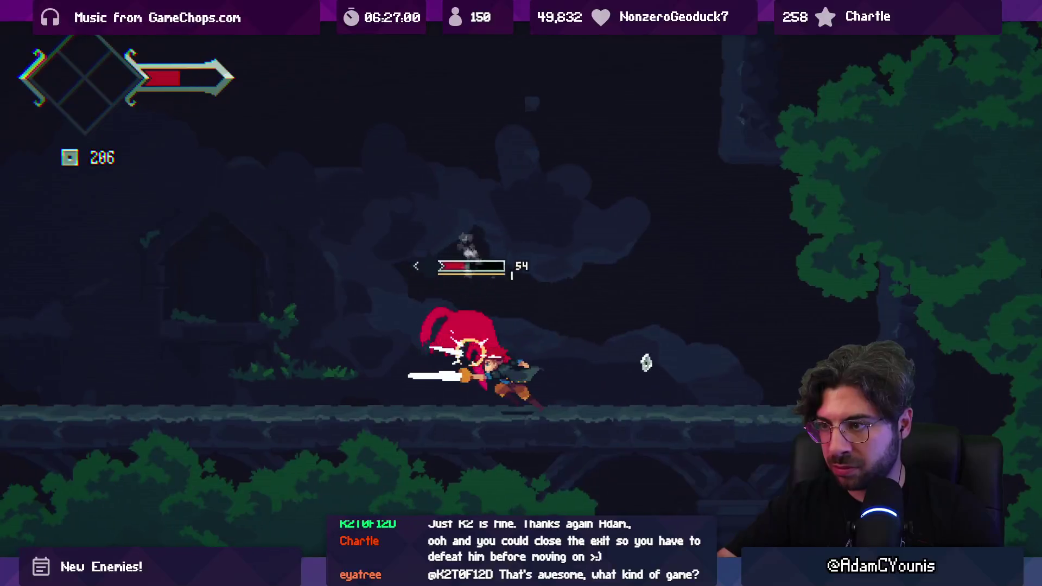
{"action": "key", "text": "Right"}
{"action": "key", "text": "x"}
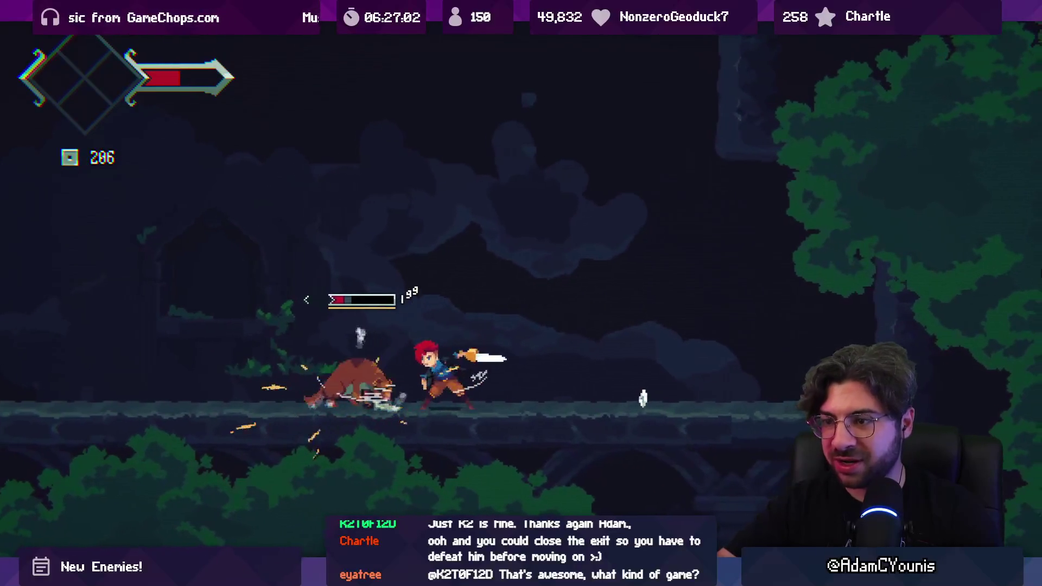
{"action": "key", "text": "Left"}
{"action": "key", "text": "x"}
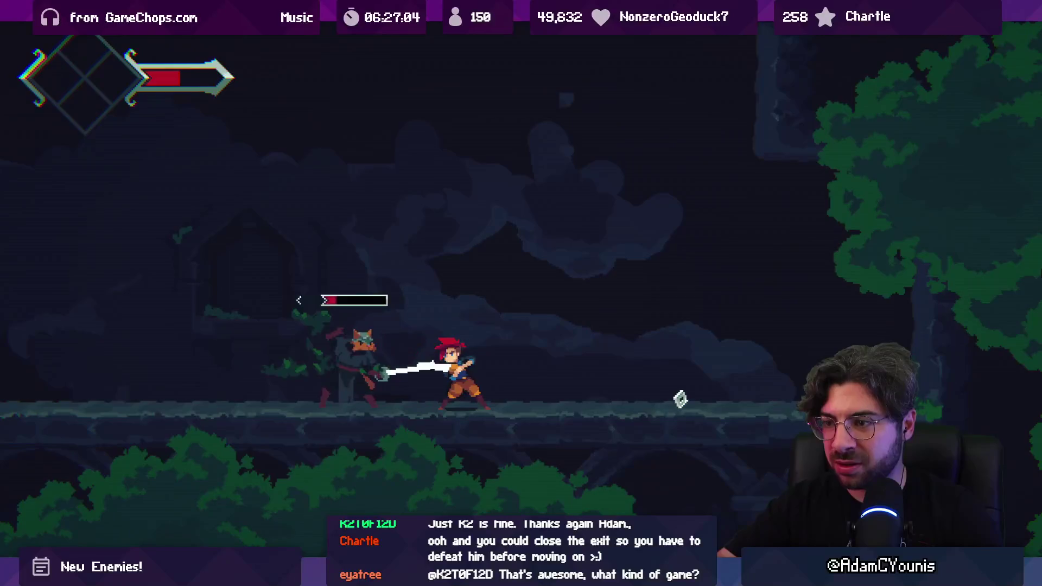
- Keep slashing until Lenxen breaks, then collect its currency, raising it from 206 to 231
{"action": "key", "text": "x"}
{"action": "key", "text": "x"}
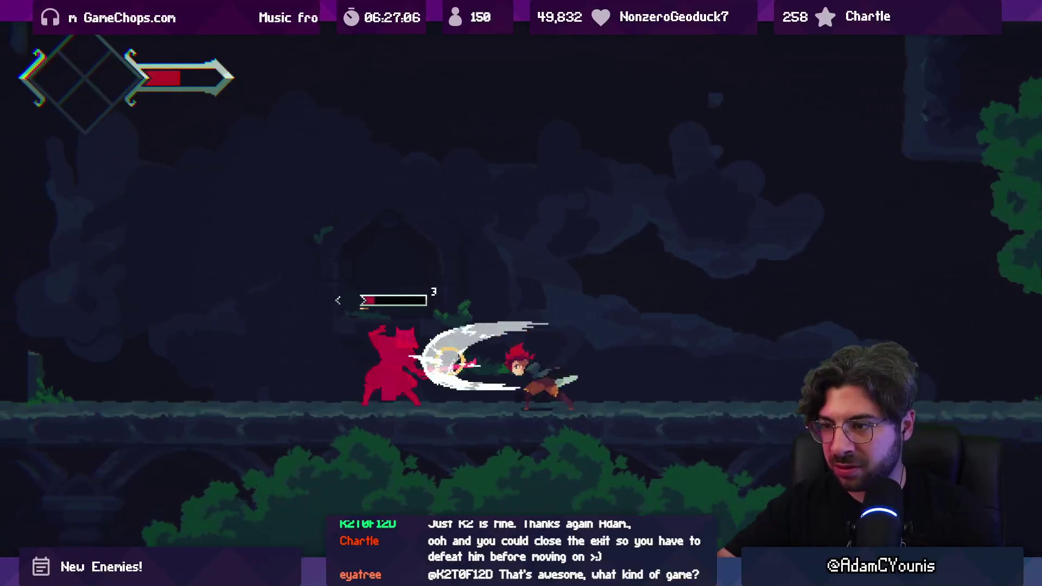
{"action": "key", "text": "x"}
{"action": "key", "text": "x"}
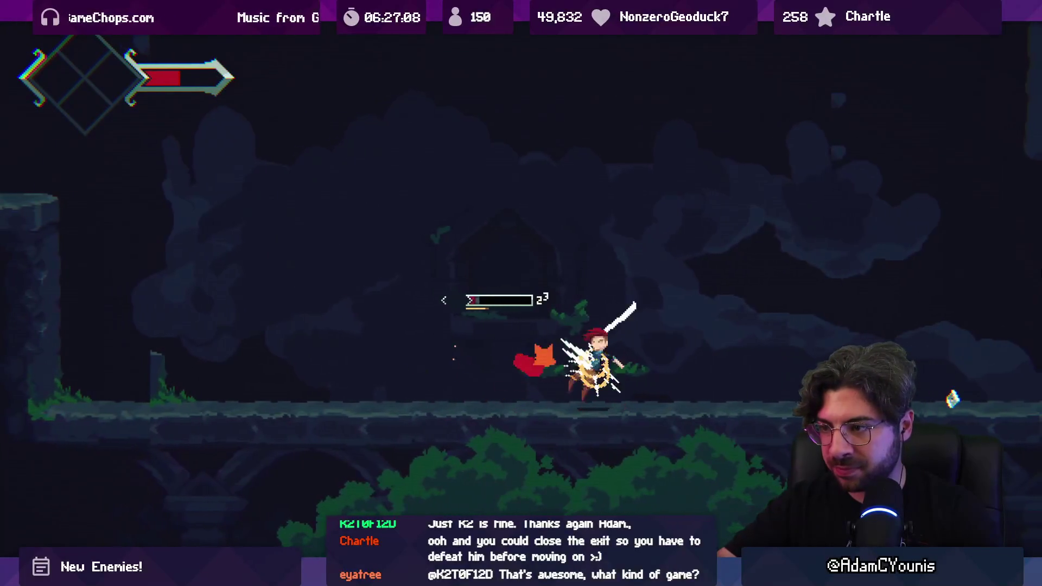
{"action": "key", "text": "x"}
{"action": "key", "text": "x"}
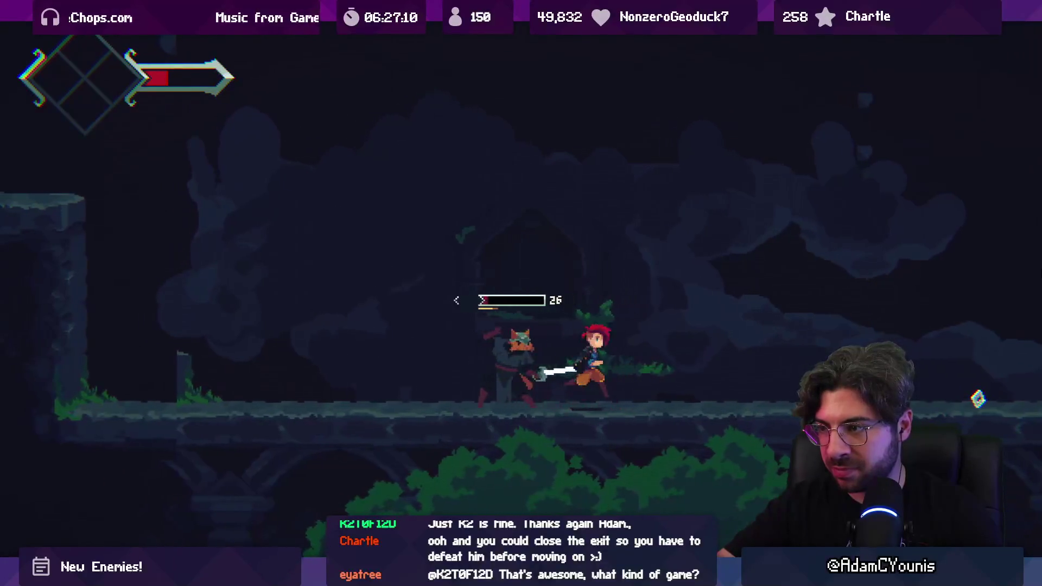
{"action": "key", "text": "x"}
{"action": "key", "text": "x"}
{"action": "key", "text": "x"}
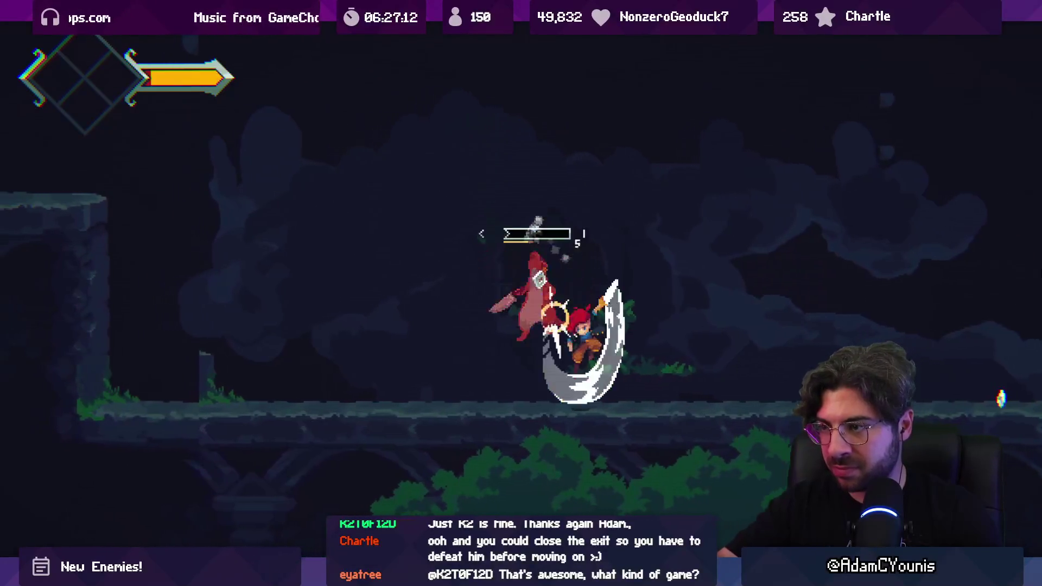
{"action": "key", "text": "Right"}
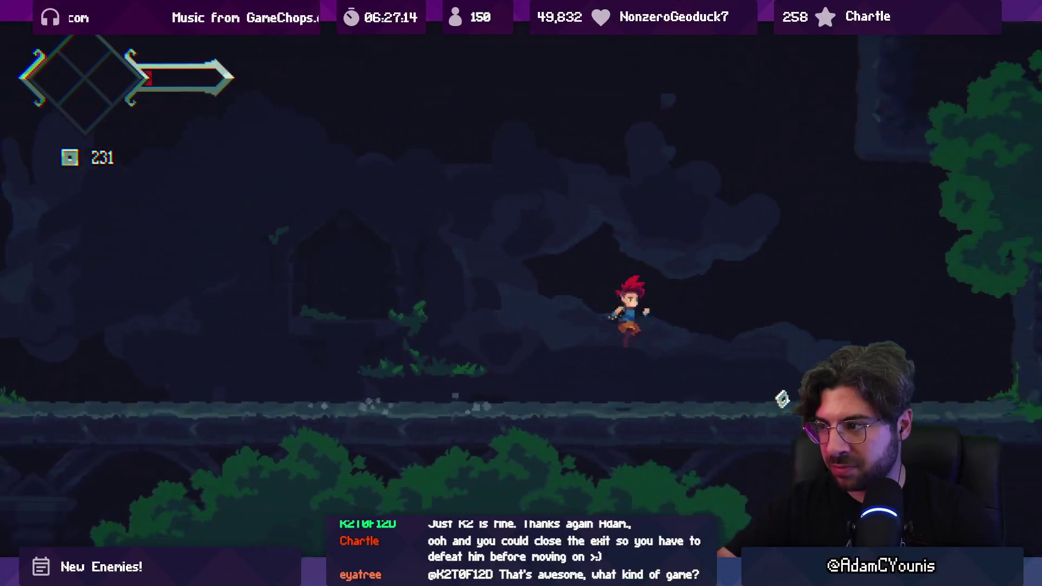
- Pause and stop the playtest, returning to the editor
{"action": "key", "text": "x"}
{"action": "key", "text": "ctrl+shift+p"}
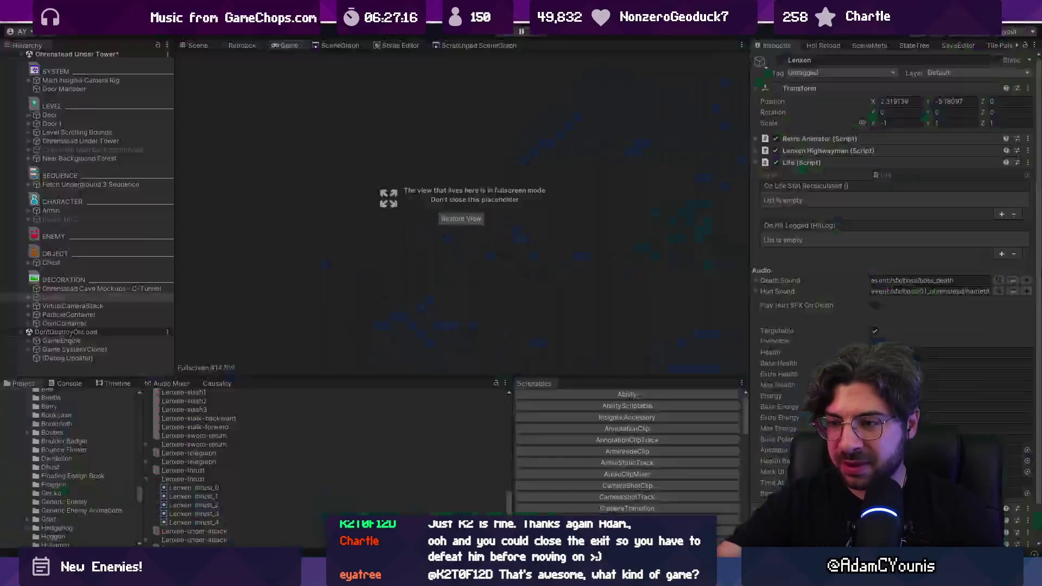
{"action": "left_click", "coordinate": [509, 34]}
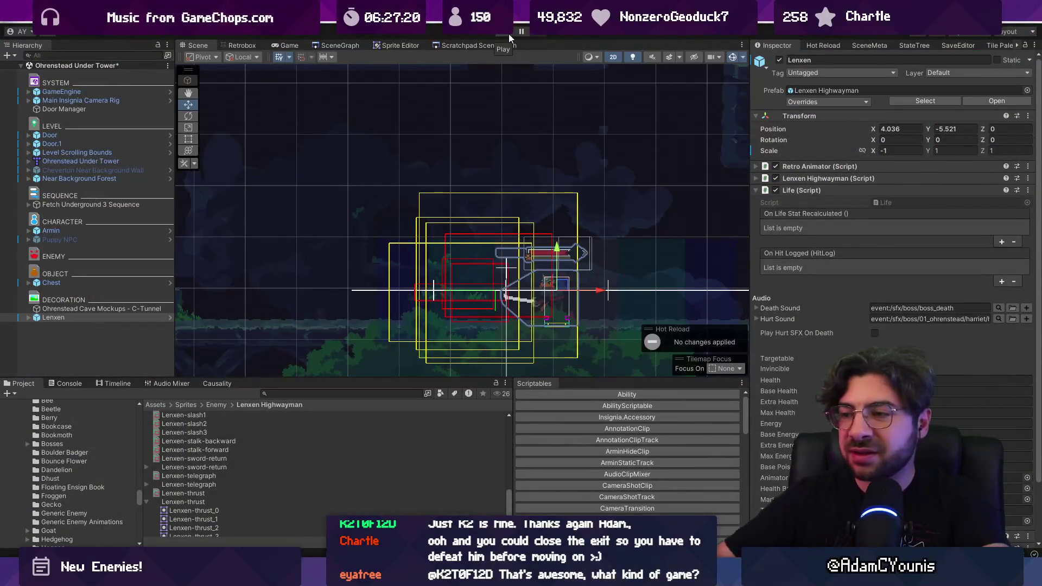
- Open the Lenxen Highwayman prefab and view its Neutral and Directional attack states
{"action": "left_click", "coordinate": [168, 317]}
{"action": "left_click", "coordinate": [96, 174]}
{"action": "left_click", "coordinate": [98, 168]}
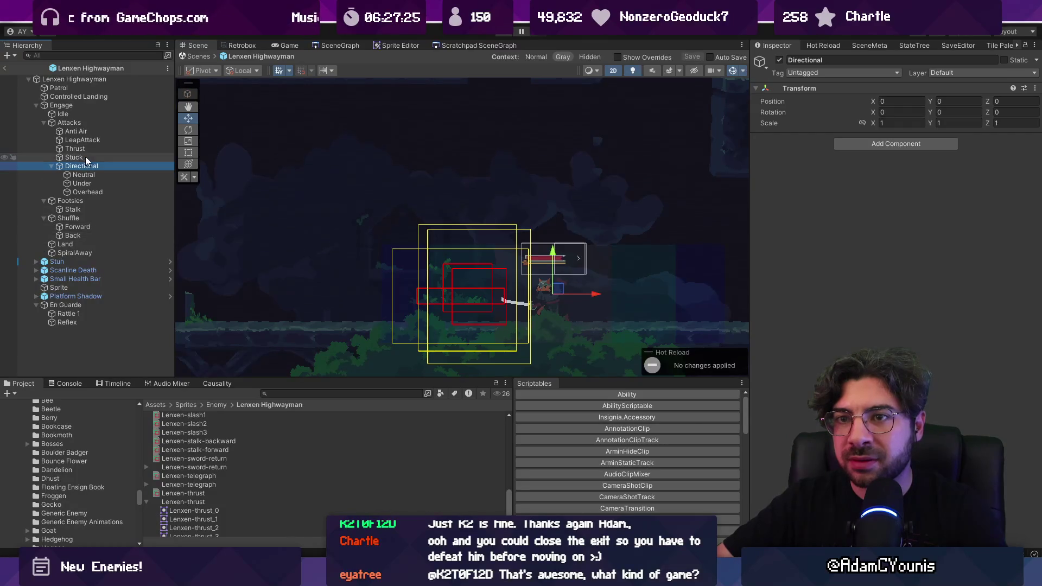
- Set the LeapAttack state's Leap Air Time to 0.35
{"action": "left_click", "coordinate": [85, 139]}
{"action": "scroll", "coordinate": [862, 301], "scroll_direction": "down", "scroll_amount": 3}
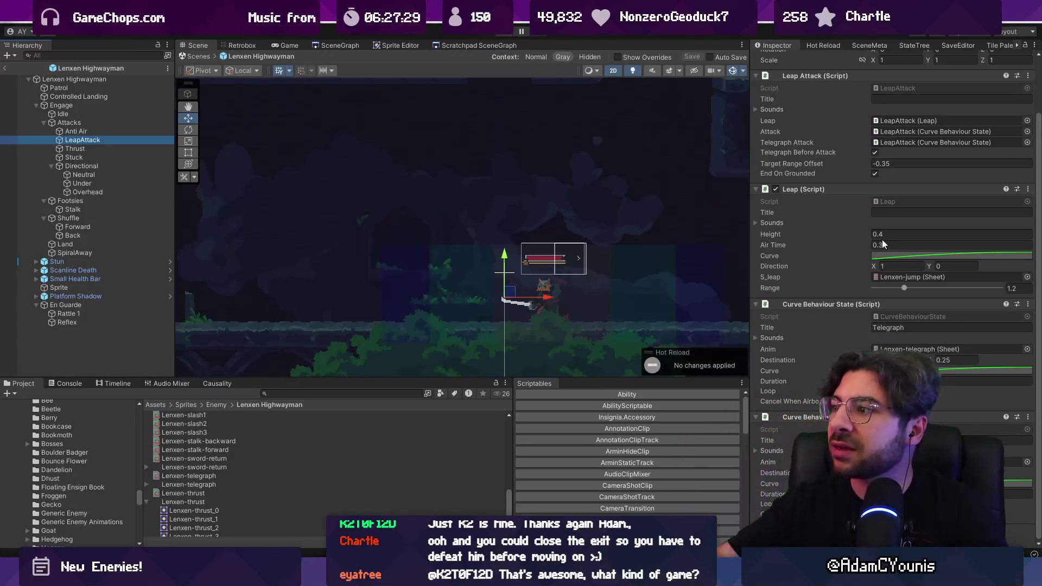
{"action": "left_click", "coordinate": [900, 245]}
{"action": "type", "text": "0.3"}
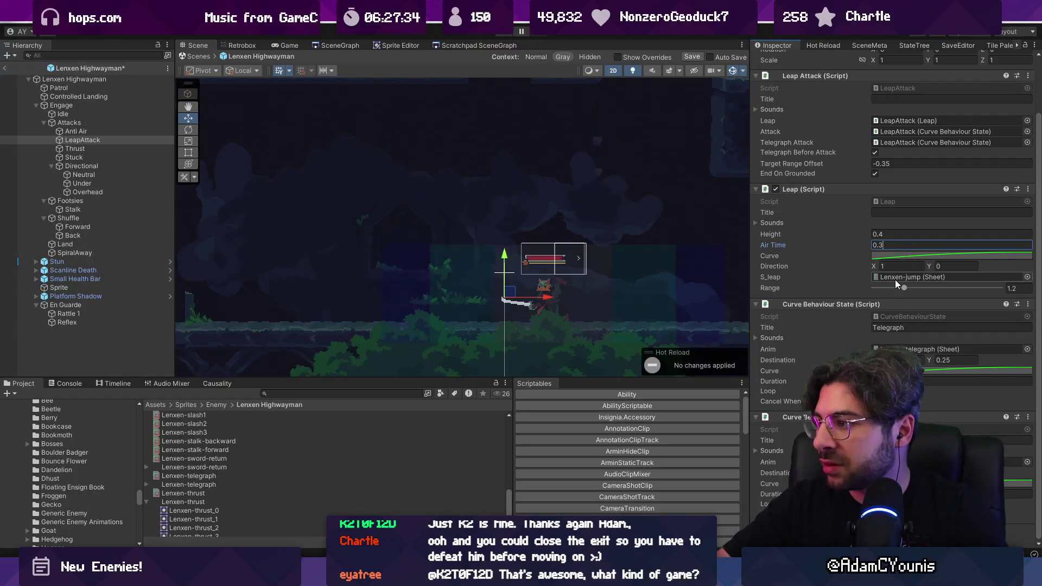
{"action": "type", "text": "5"}
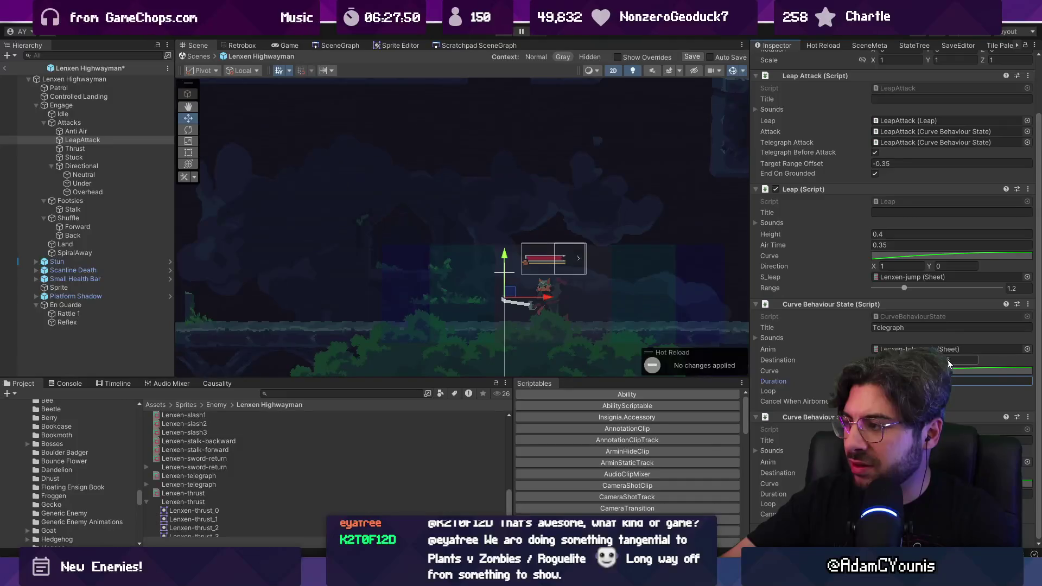
- Steepen the end of the leap curve, save the prefab, and return to the main scene
{"action": "left_click", "coordinate": [908, 255]}
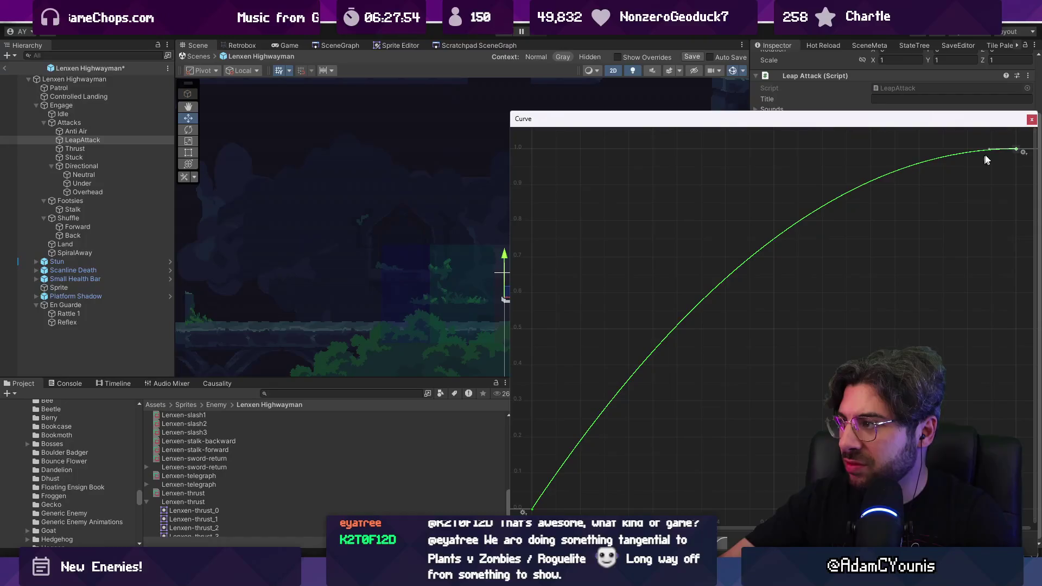
{"action": "left_click_drag", "start_coordinate": [991, 149], "coordinate": [998, 162]}
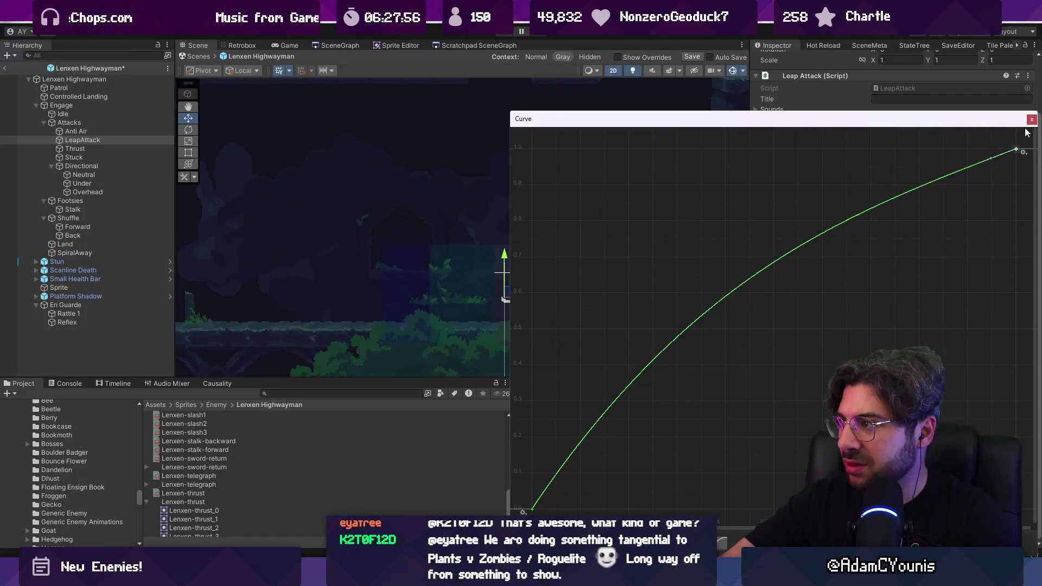
{"action": "left_click", "coordinate": [1031, 120]}
{"action": "left_click", "coordinate": [950, 255]}
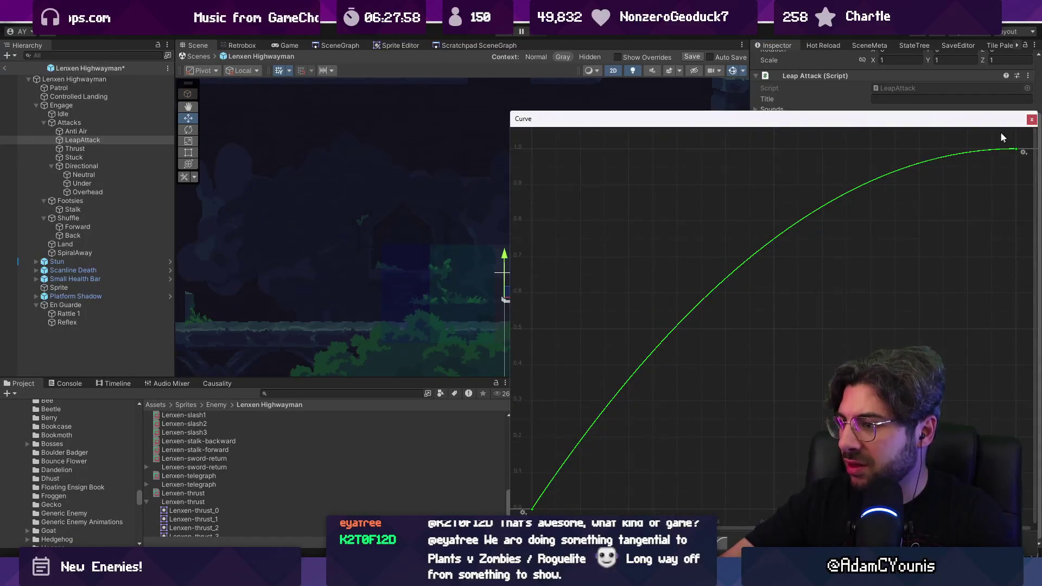
{"action": "left_click", "coordinate": [1032, 120]}
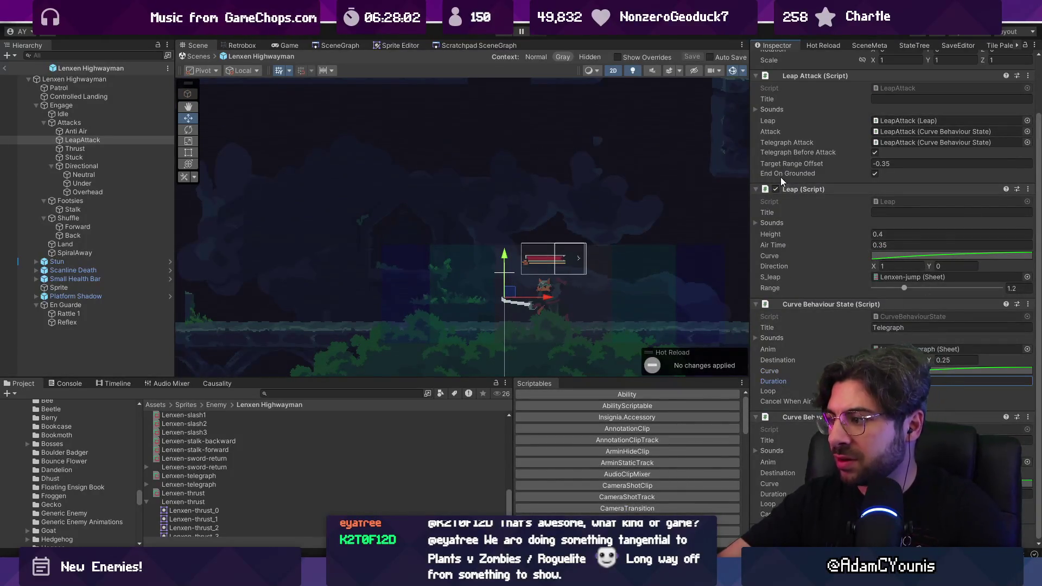
{"action": "key", "text": "ctrl+s"}
{"action": "left_click", "coordinate": [206, 61]}
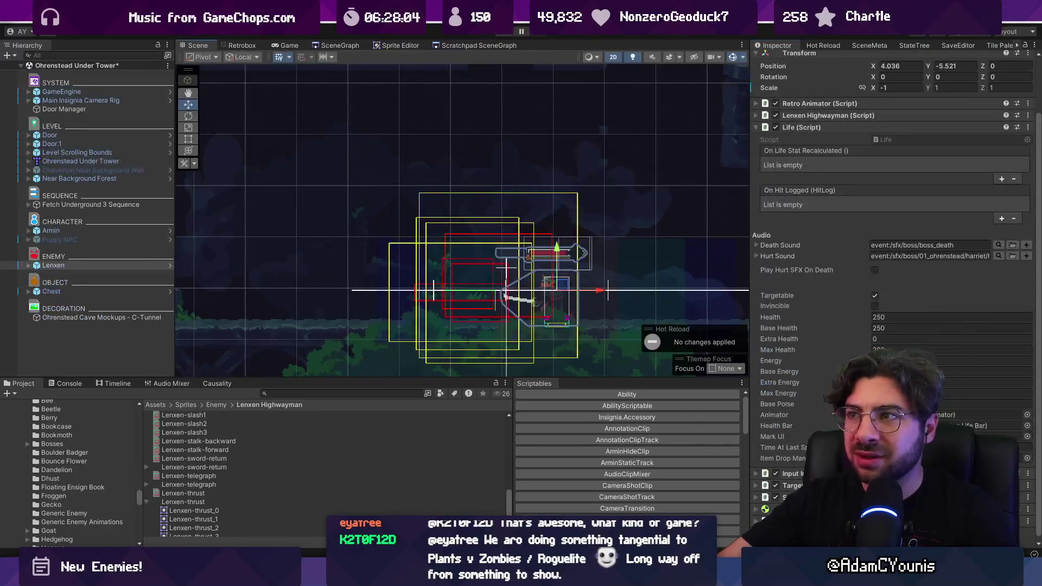
- Playtest the retuned Lenxen fight until the hero dies, then switch to LenxenEngage.cs
{"action": "left_click", "coordinate": [503, 34]}
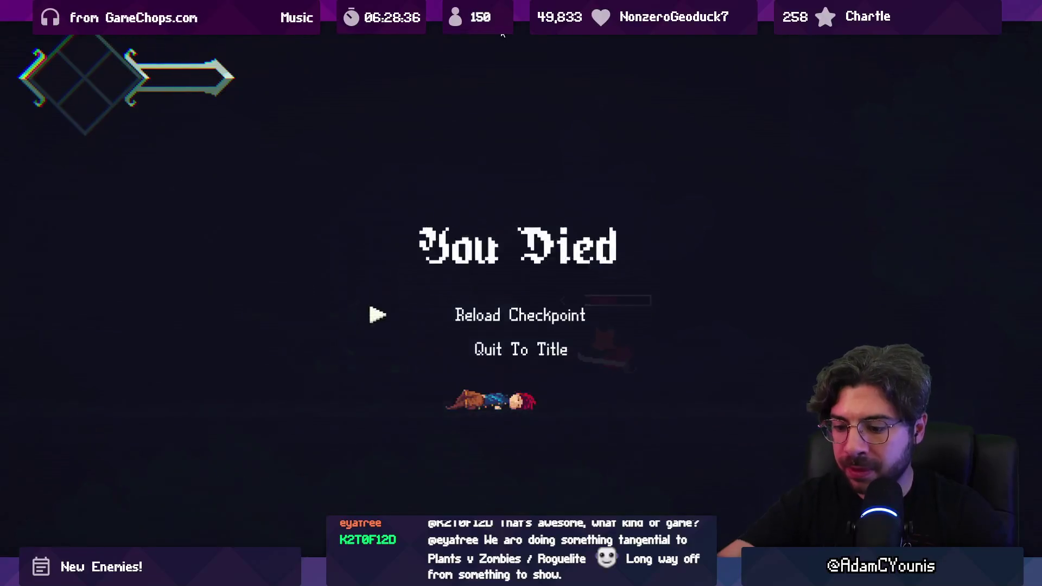
{"action": "key", "text": "shift+space"}
{"action": "key", "text": "ctrl+1"}
{"action": "key", "text": "alt+Tab"}
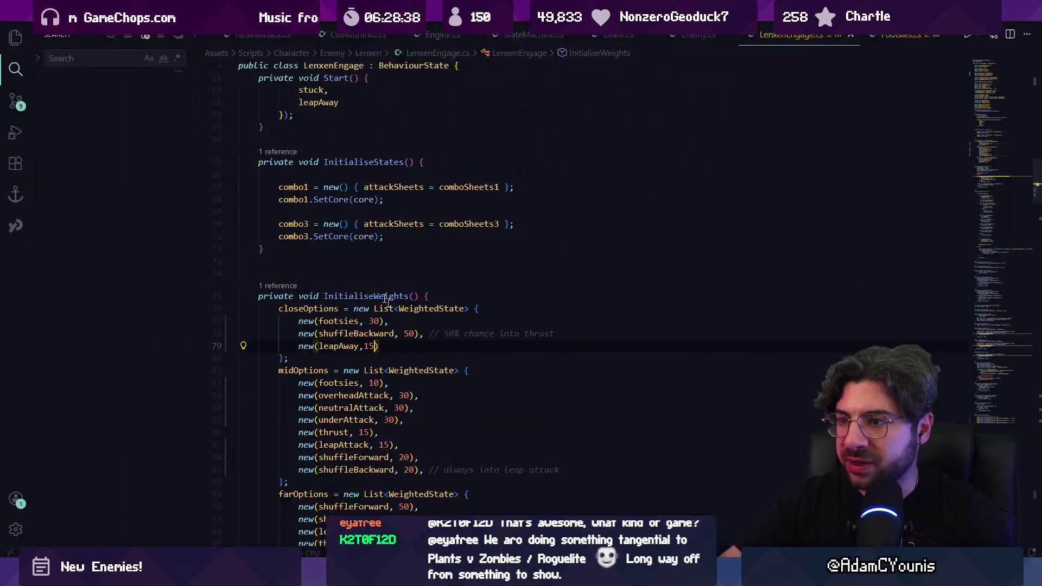
- Delete midOptions' new(thrust, 15) line, lower leapAttack to 10, save, and resume in Unity
{"action": "scroll", "coordinate": [378, 296], "scroll_direction": "down", "scroll_amount": 3}
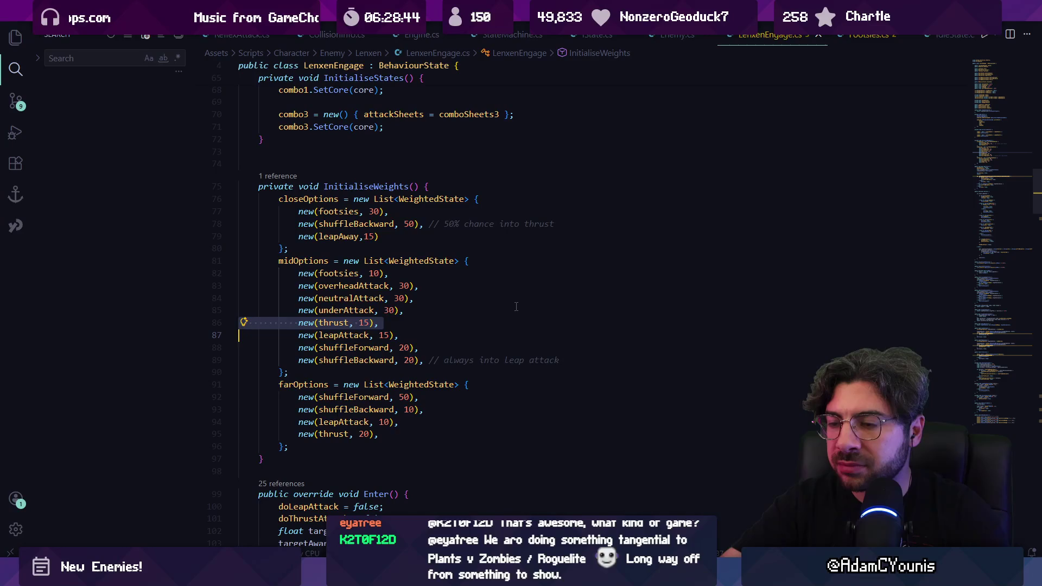
{"action": "key", "text": "BackSpace"}
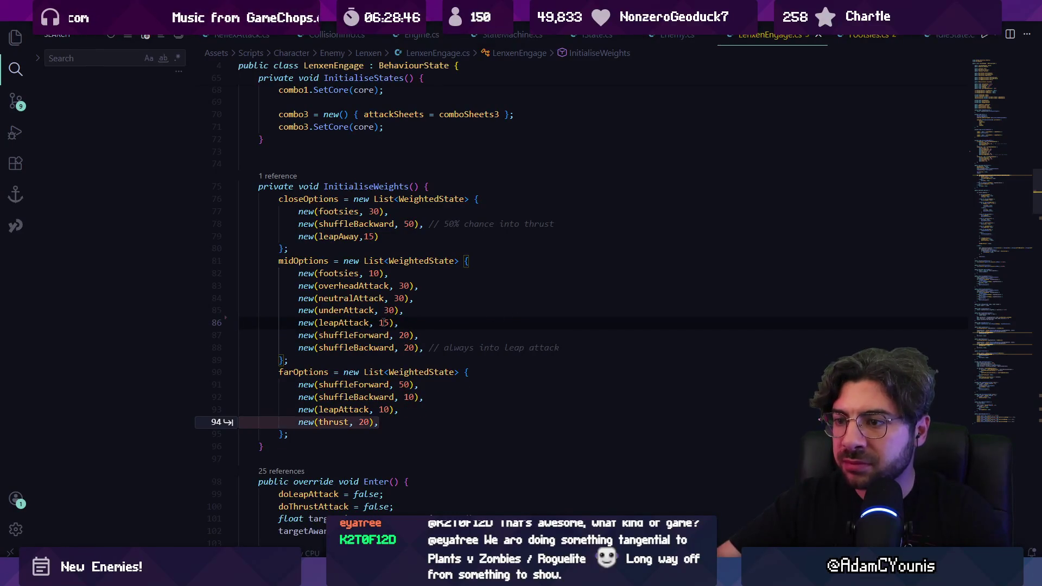
{"action": "key", "text": "ctrl+s"}
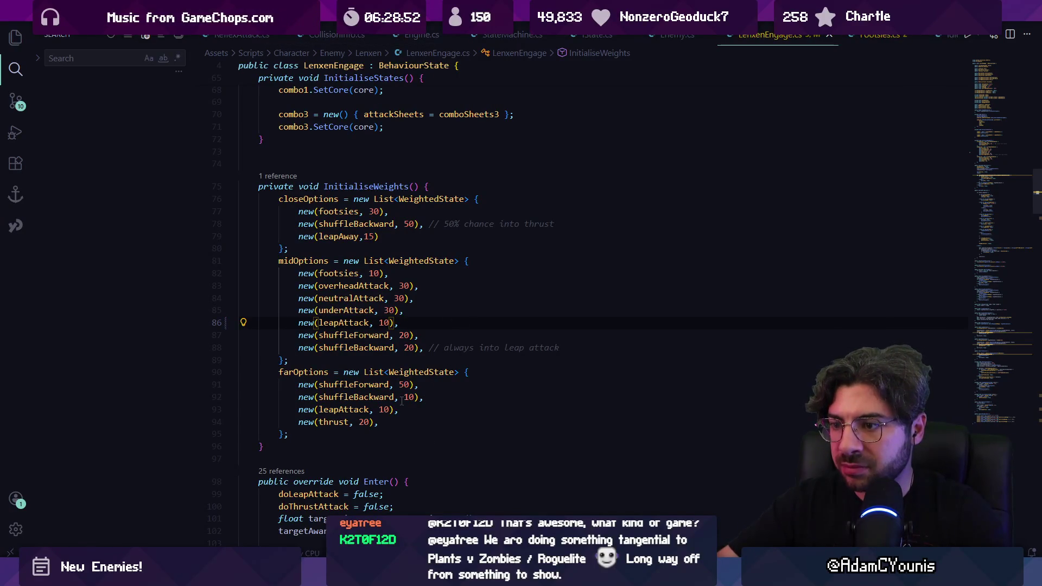
{"action": "key", "text": "alt+Tab"}
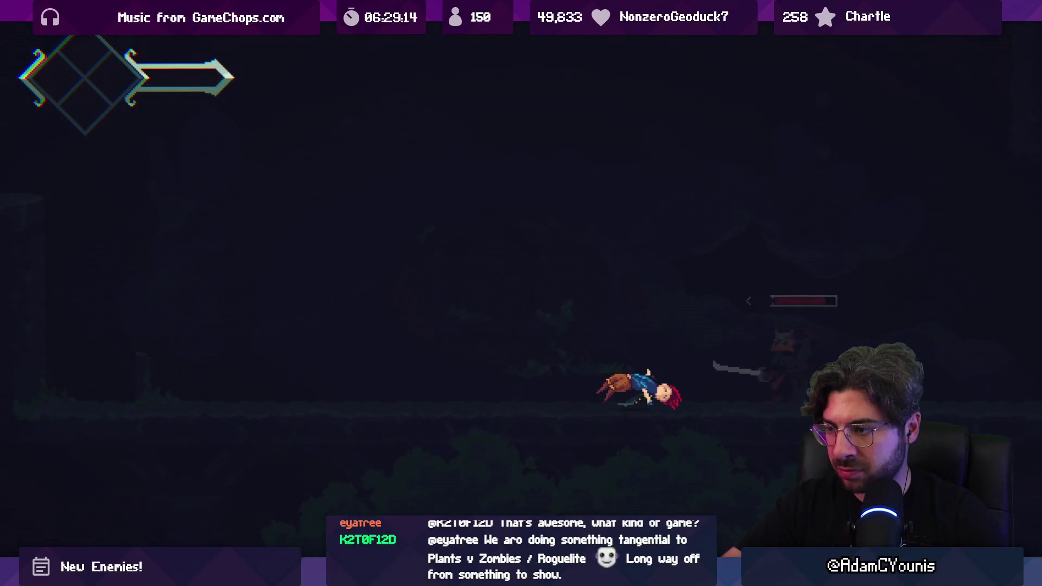
- Stop the playtest, set Lenxen's Scale X to 1, move it left to Position X 1.17, and replay
{"action": "key", "text": "Return"}
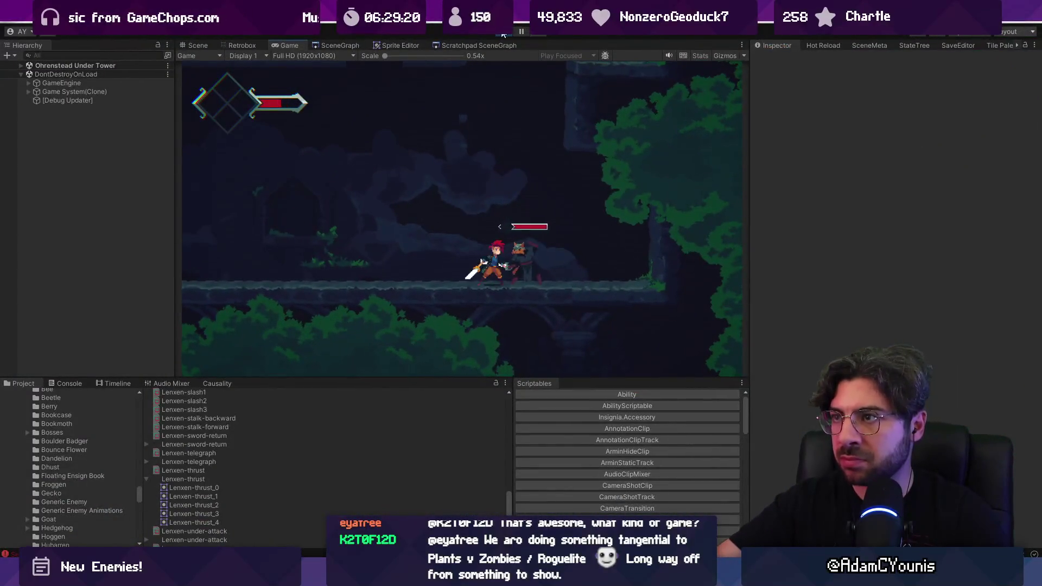
{"action": "key", "text": "ctrl+p"}
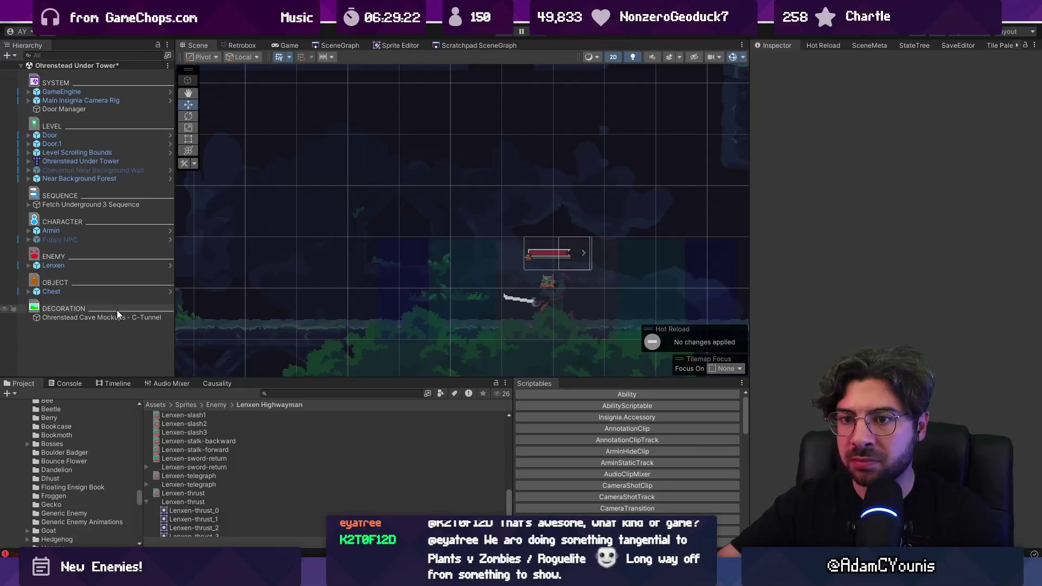
{"action": "left_click", "coordinate": [103, 265]}
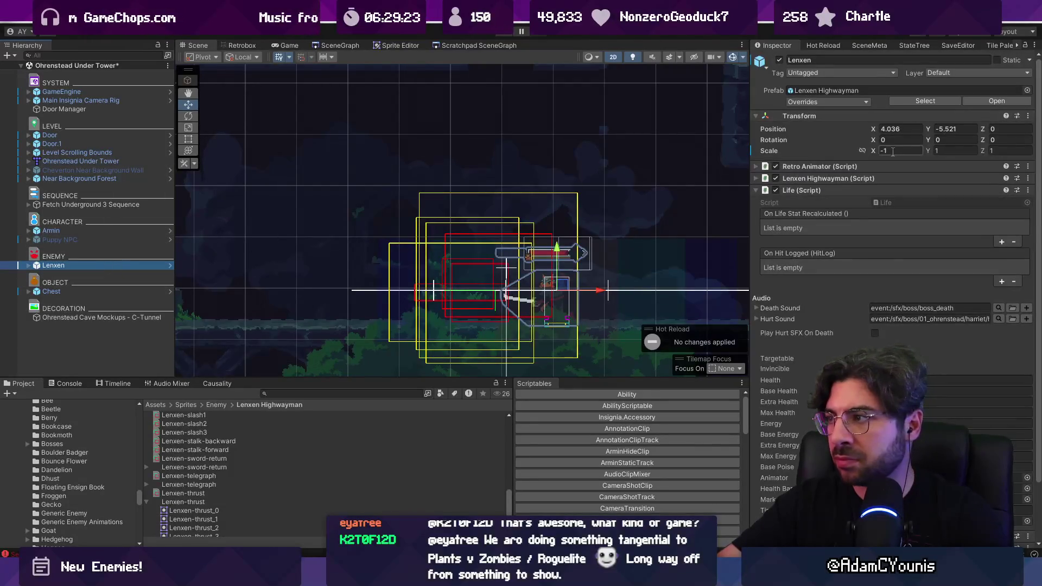
{"action": "type", "text": "1"}
{"action": "left_click_drag", "start_coordinate": [604, 296], "coordinate": [346, 282]}
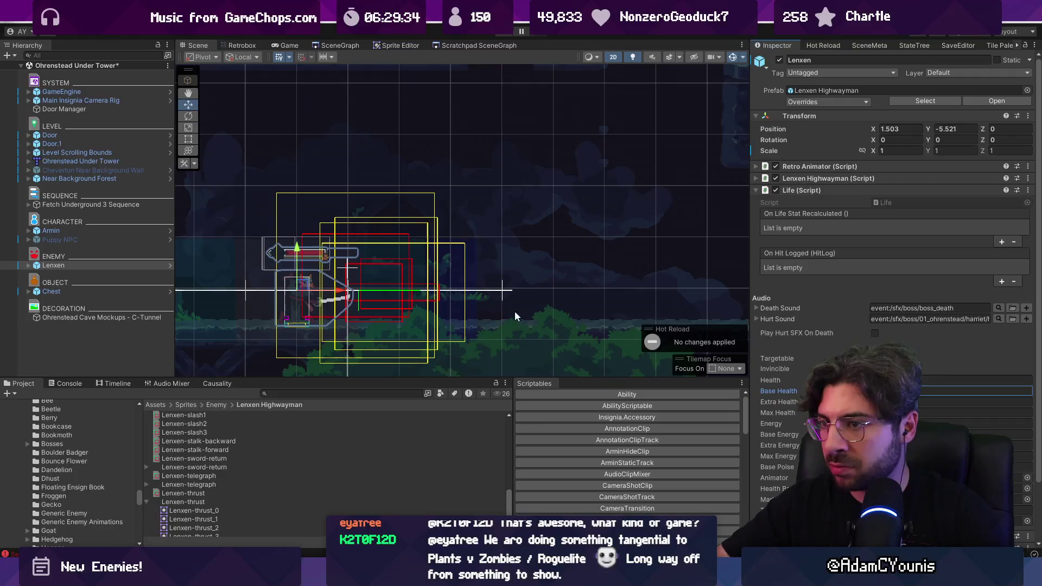
{"action": "key", "text": "f"}
{"action": "left_click_drag", "start_coordinate": [496, 277], "coordinate": [472, 271]}
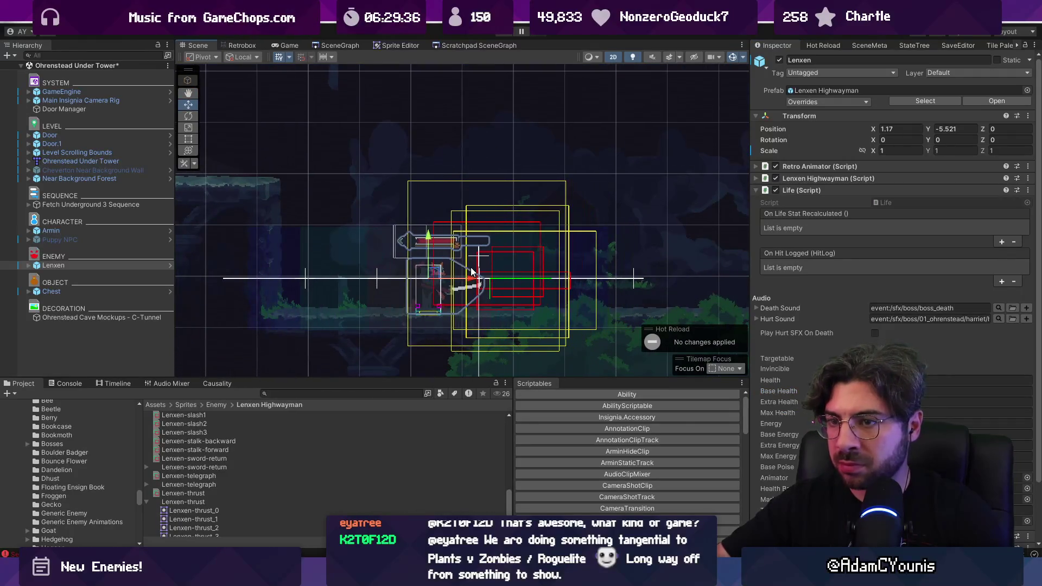
{"action": "key", "text": "ctrl+p"}
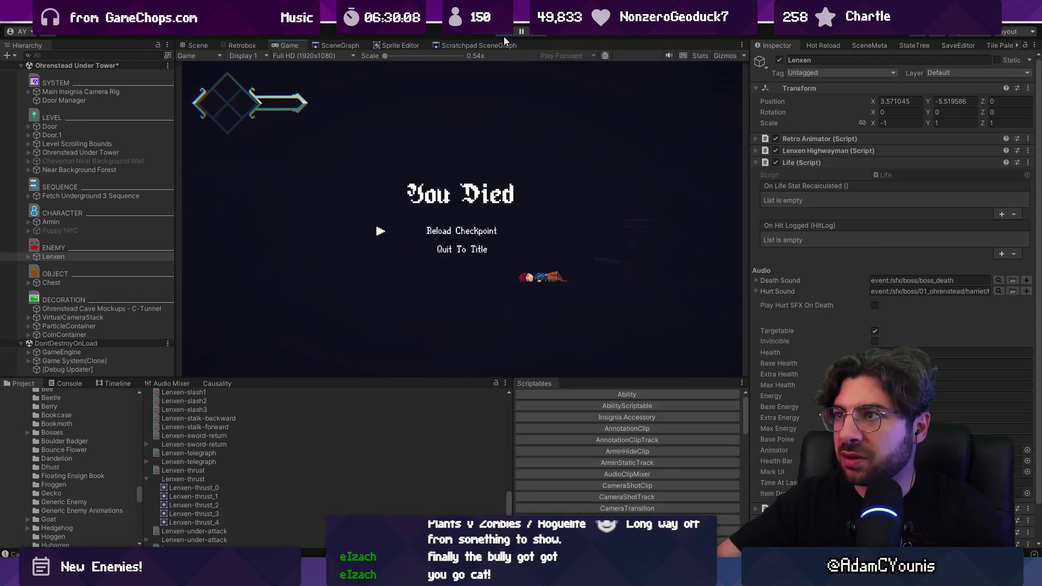
{"action": "left_click", "coordinate": [504, 33]}
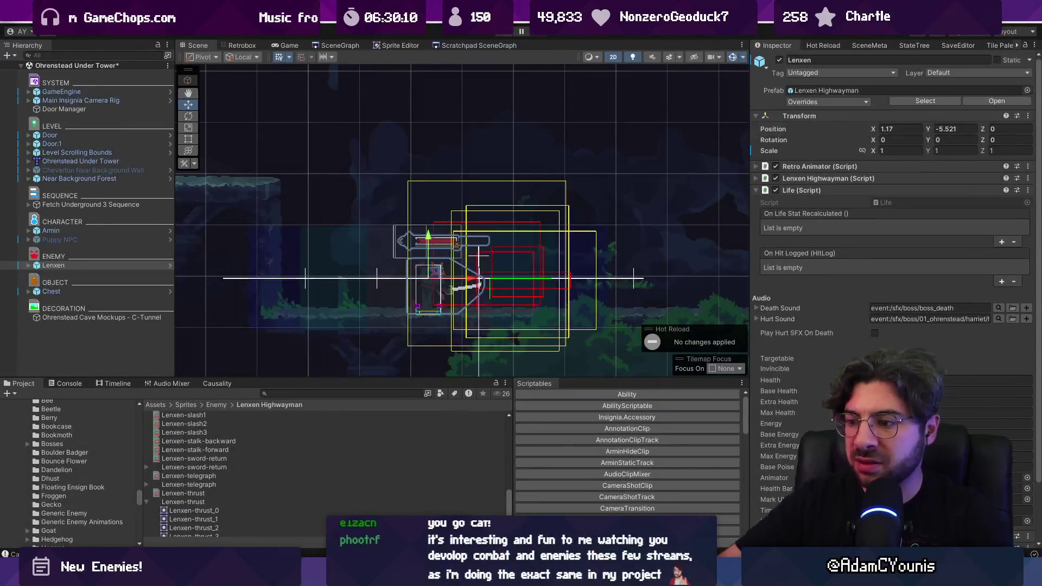
- Open EnGuarde.cs in VS Code and jump to its ShouldEnter method
{"action": "key", "text": "alt+Tab"}
{"action": "key", "text": "ctrl+p"}
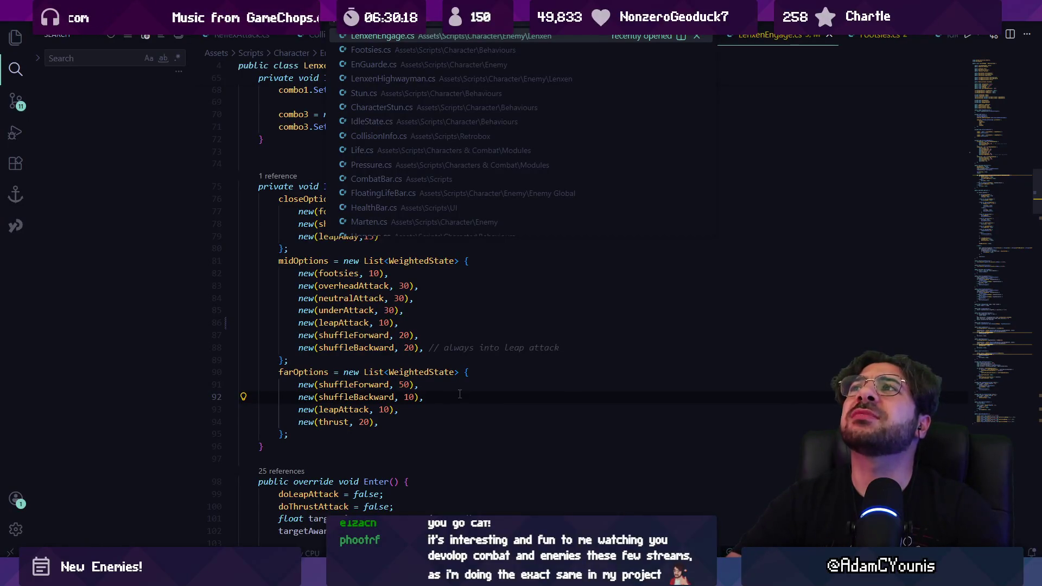
{"action": "type", "text": "en"}
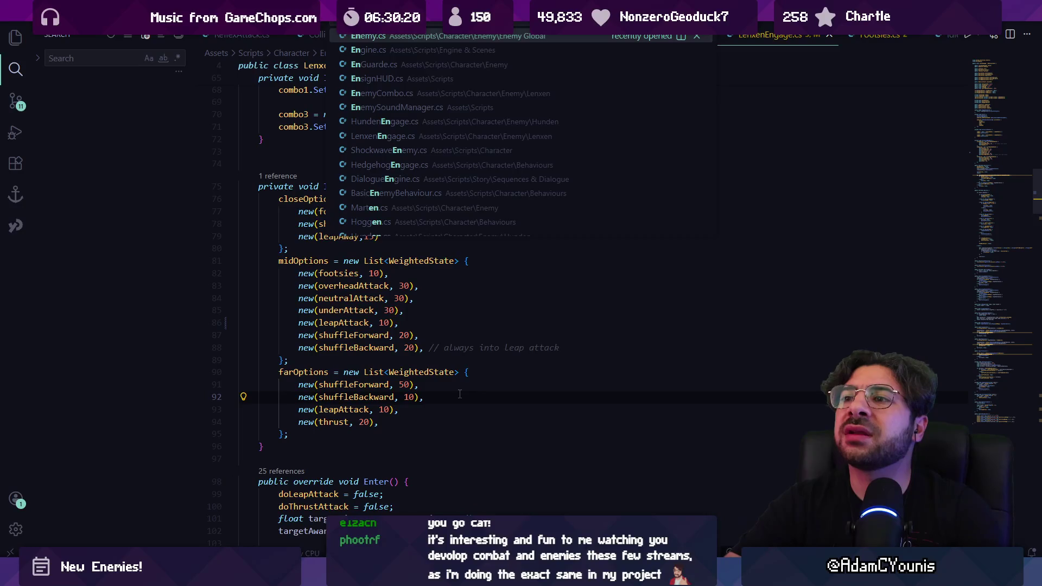
{"action": "key", "text": "Down"}
{"action": "key", "text": "Down"}
{"action": "key", "text": "Return"}
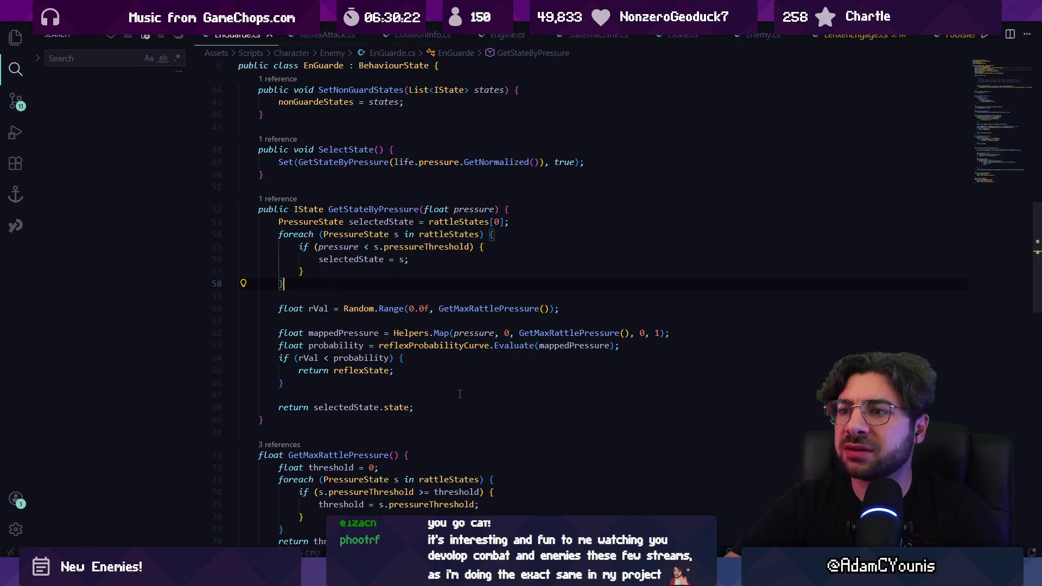
{"action": "key", "text": "ctrl+f"}
{"action": "type", "text": "shouldene"}
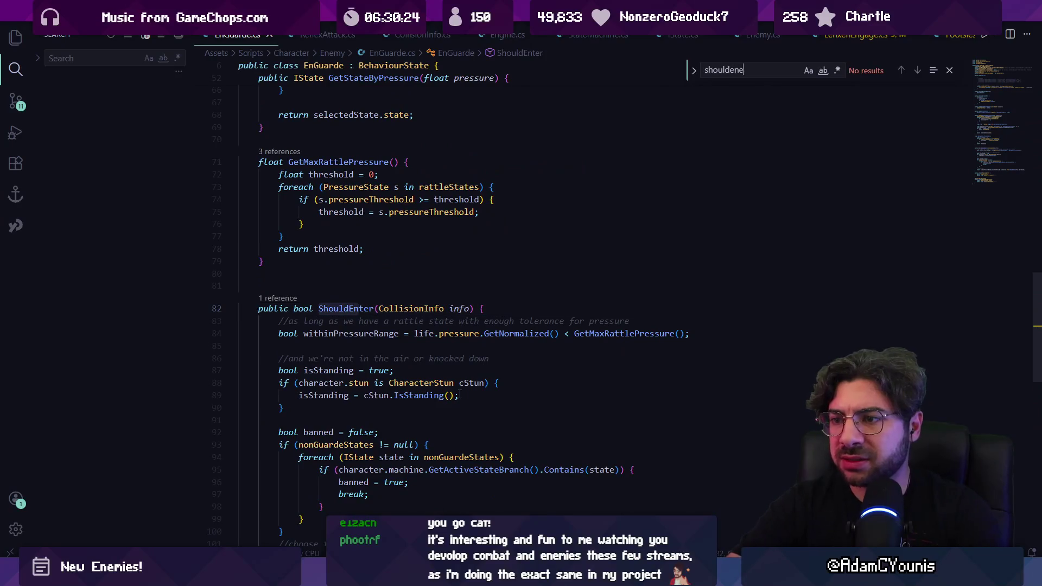
{"action": "key", "text": "Escape"}
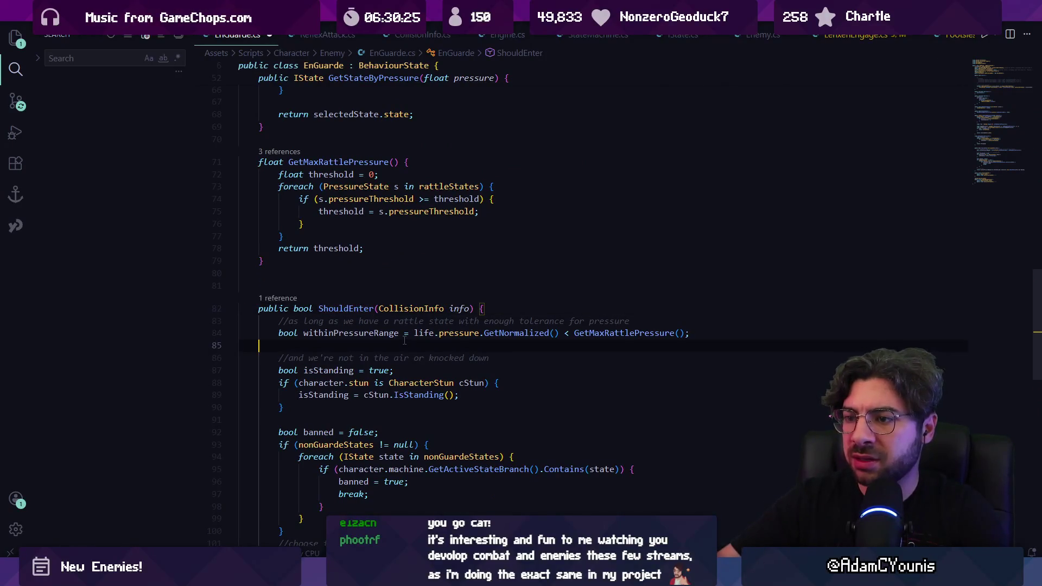
- Add Debug.Log(info.remainingPoiseNormalised); inside ShouldEnter on line 85
{"action": "type", "text": "Debug.Log"}
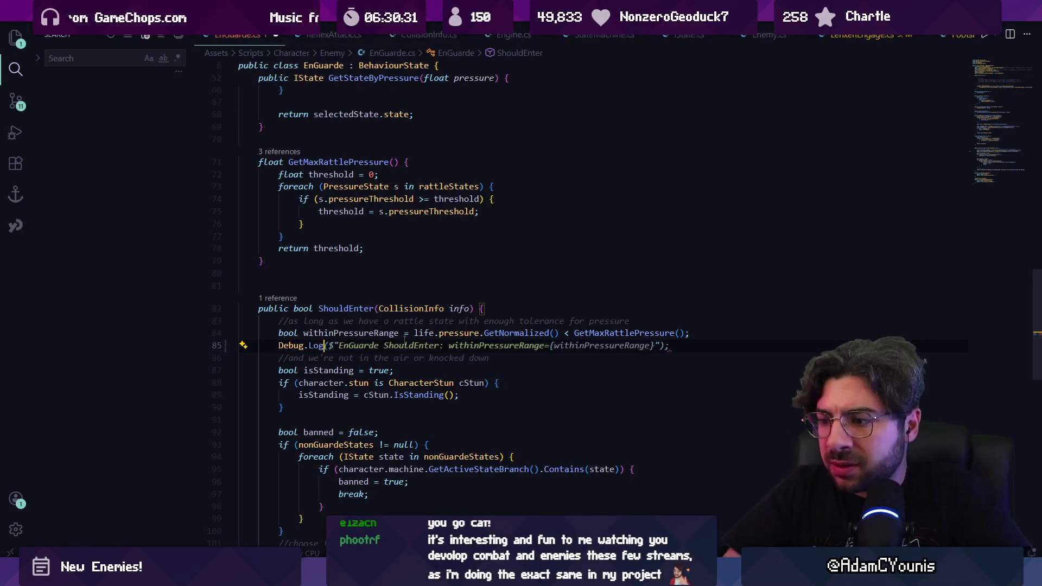
{"action": "scroll", "coordinate": [406, 339], "scroll_direction": "down", "scroll_amount": 3}
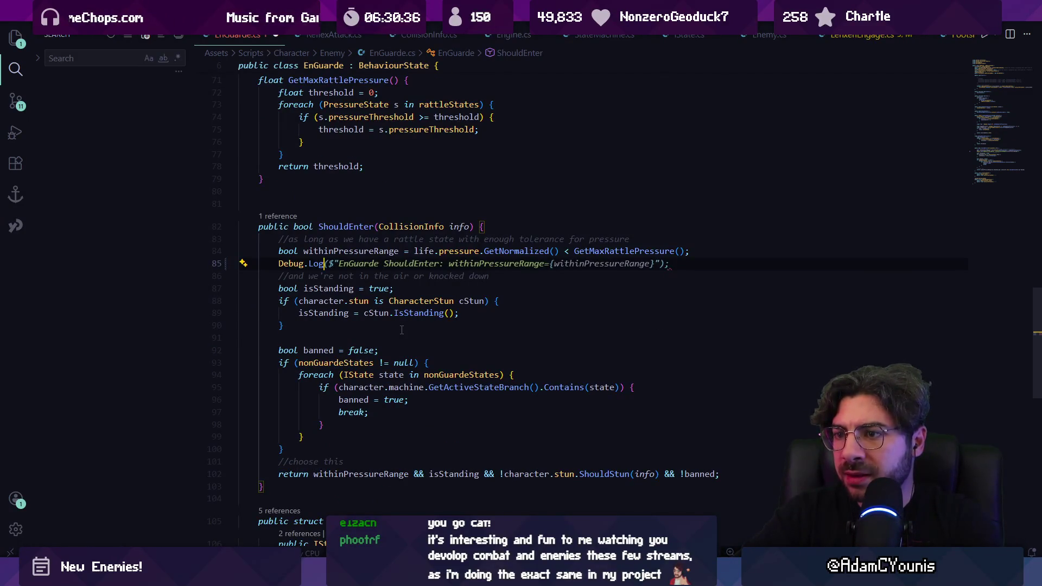
{"action": "key", "text": "shift+End"}
{"action": "key", "text": "BackSpace"}
{"action": "type", "text": "(info.remaiain"}
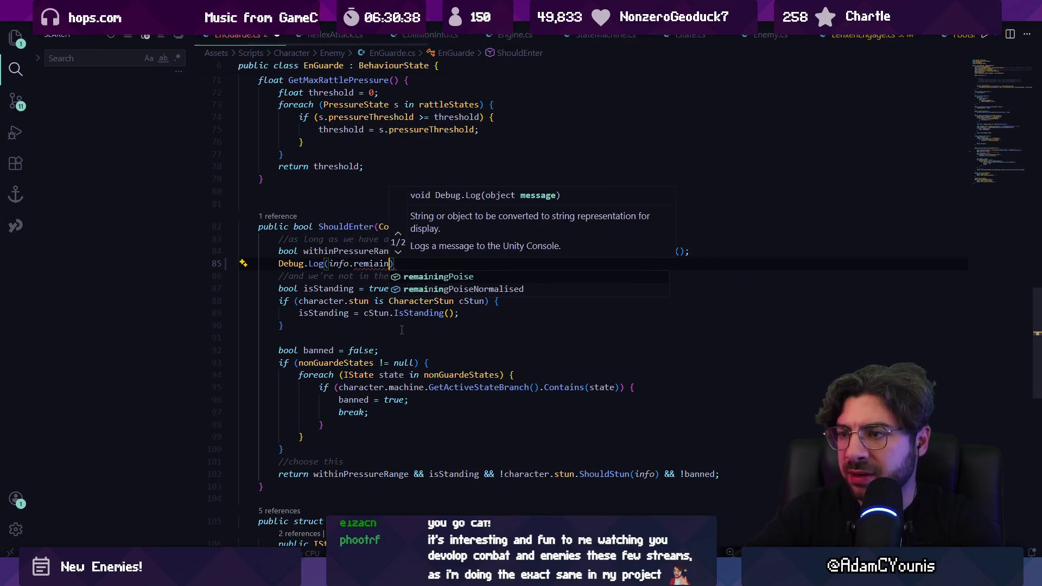
{"action": "key", "text": "Tab"}
{"action": "type", "text": ");"}
{"action": "key", "text": "Tab"}
{"action": "key", "text": "alt+Tab"}
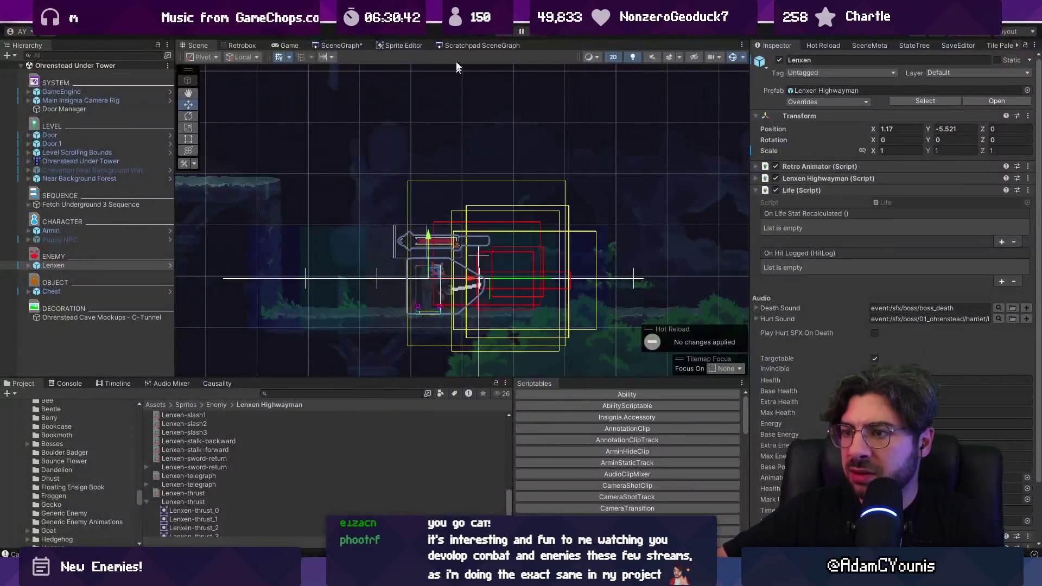
- Start a playtest of Lenxen, pause it, then stop it
{"action": "key", "text": "ctrl+p"}
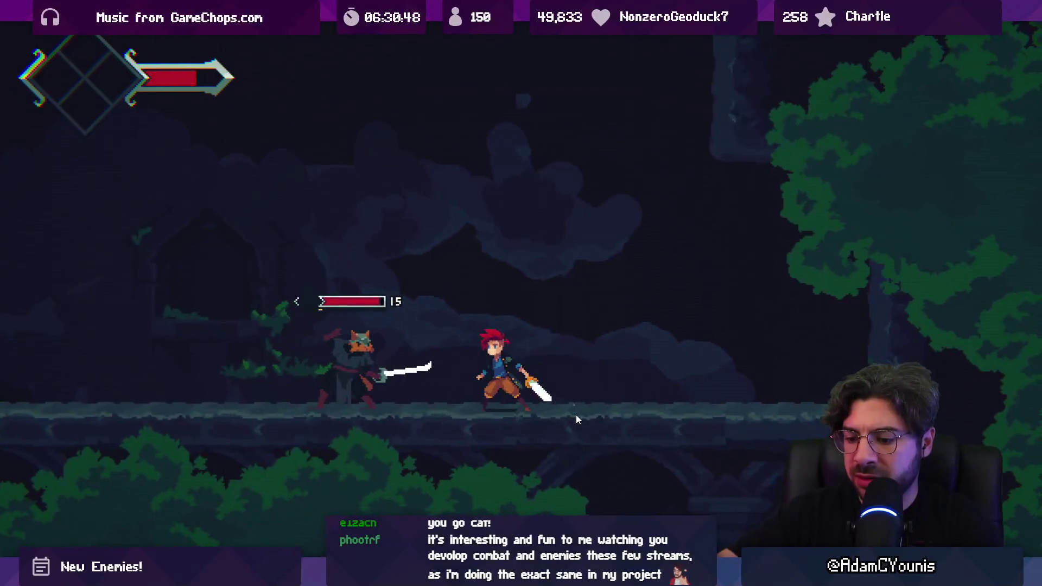
{"action": "key", "text": "ctrl+shift+p"}
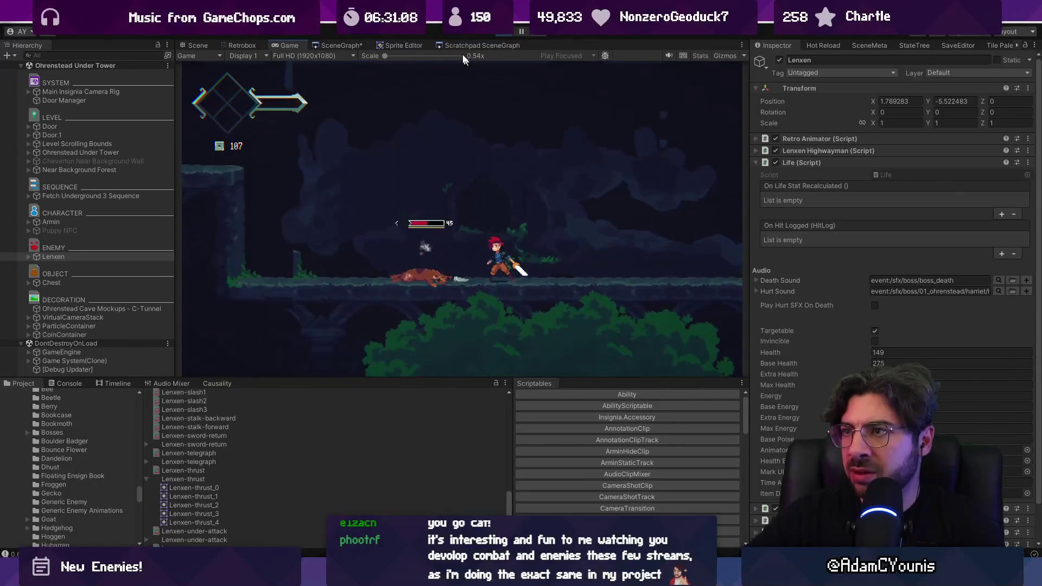
{"action": "left_click", "coordinate": [502, 34]}
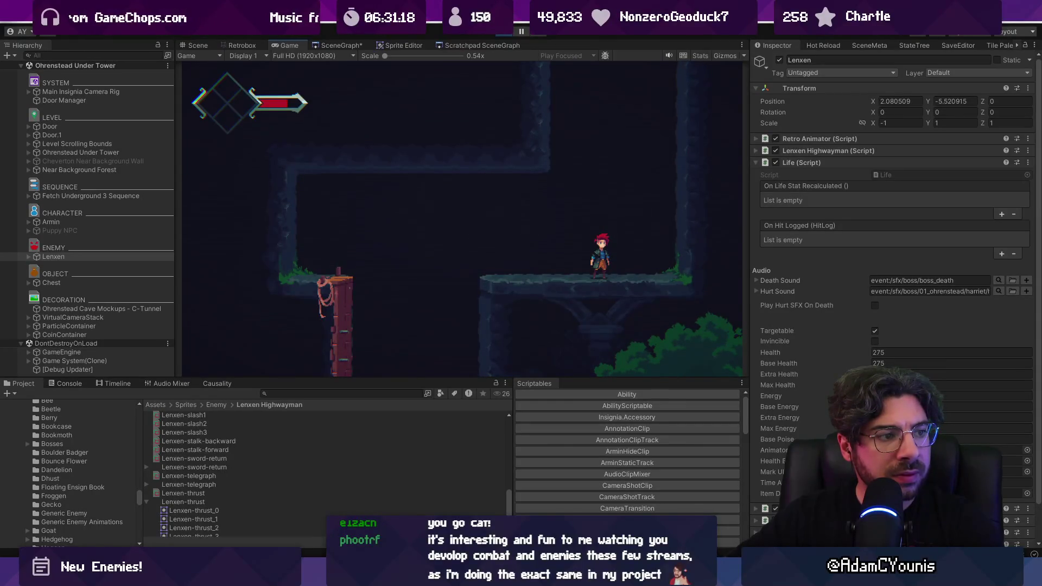
- Fight Lenxen, dropping its health from 275 to 230, then expand Lenxen's child states in the Hierarchy
{"action": "key", "text": "Right"}
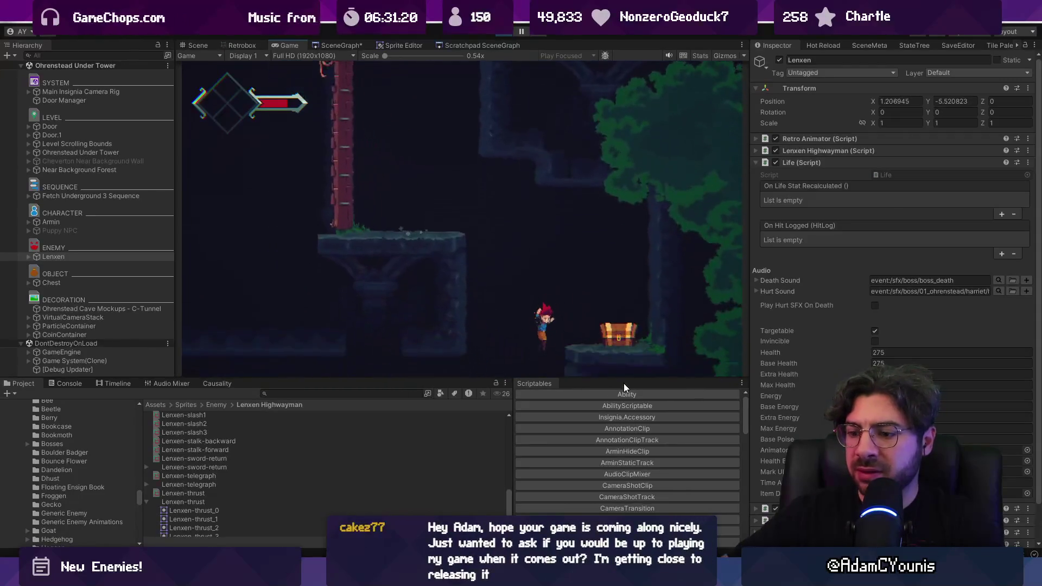
{"action": "key", "text": "Left"}
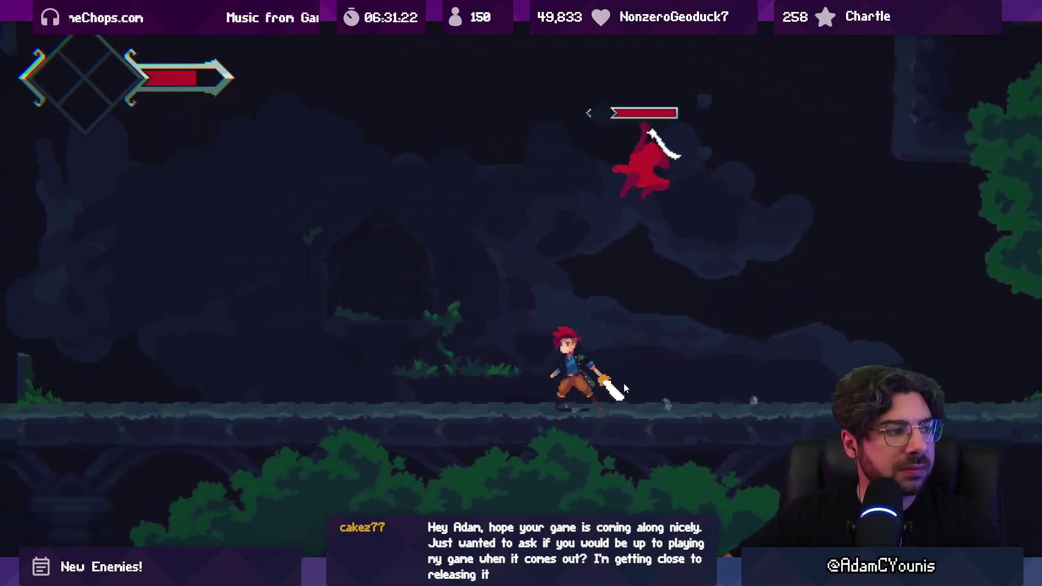
{"action": "key", "text": "x"}
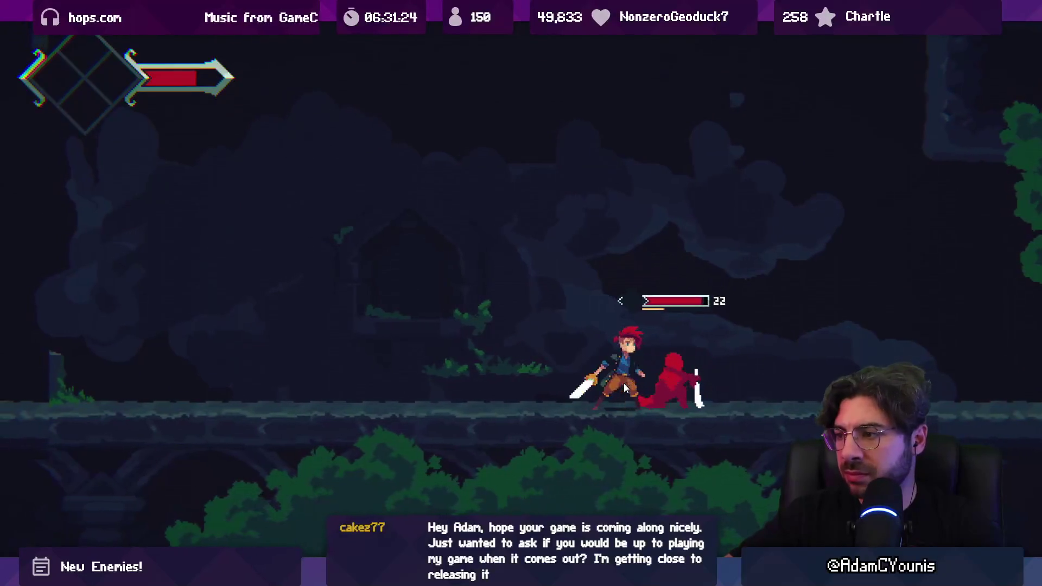
{"action": "key", "text": "x"}
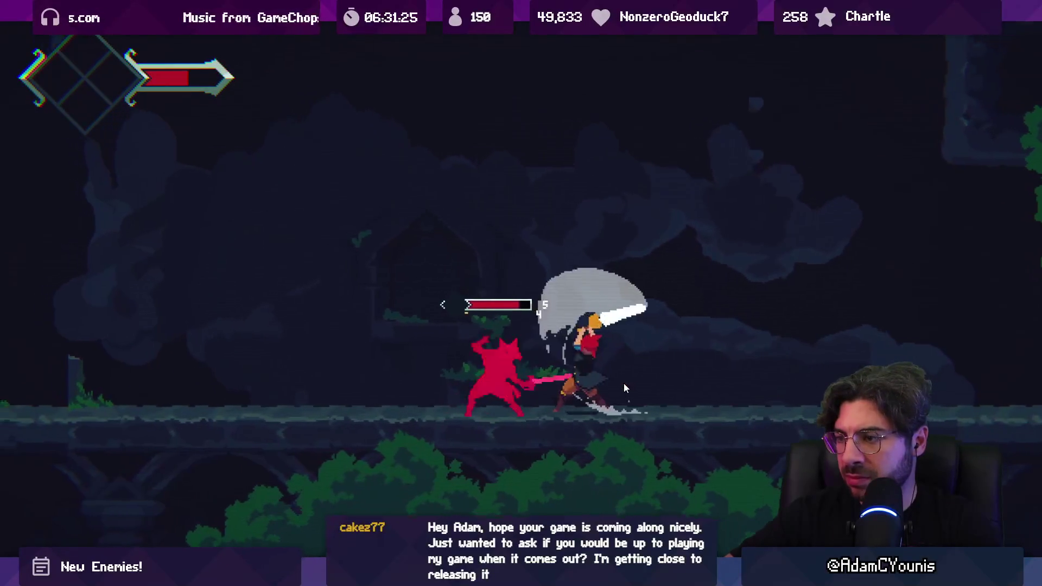
{"action": "key", "text": "ctrl+shift+p"}
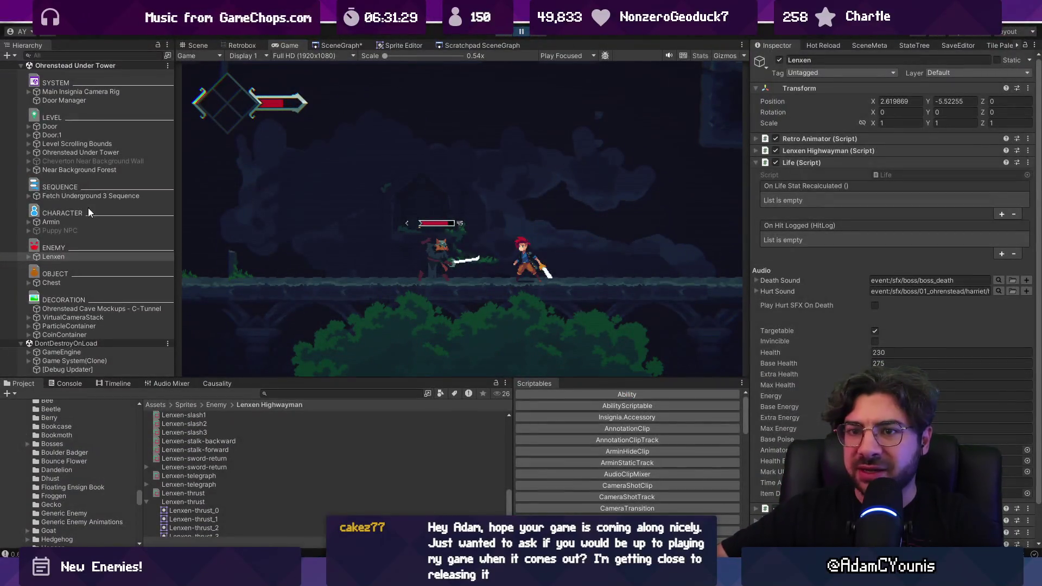
{"action": "left_click", "coordinate": [54, 257]}
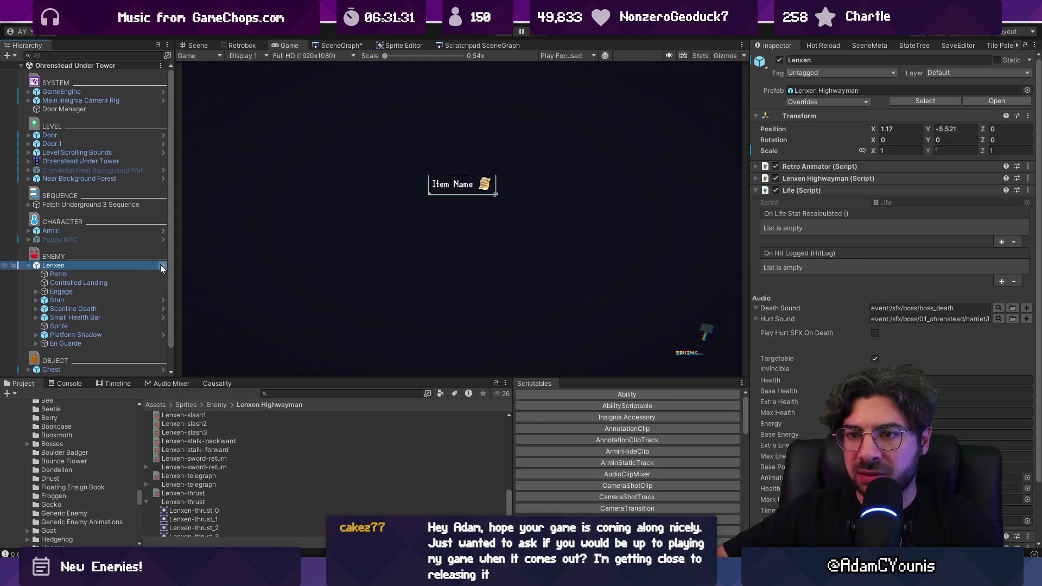
- Open the Lenxen Highwayman prefab and rename its LeapAttack state to Plunge Attack
{"action": "left_click", "coordinate": [162, 266]}
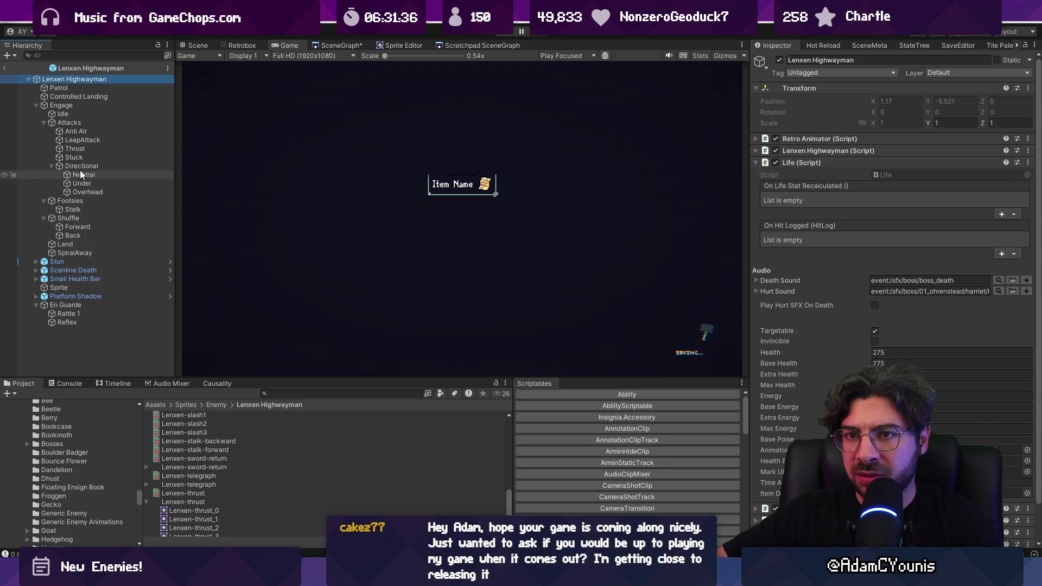
{"action": "left_click", "coordinate": [83, 140]}
{"action": "scroll", "coordinate": [849, 371], "scroll_direction": "down", "scroll_amount": 2}
{"action": "scroll", "coordinate": [849, 371], "scroll_direction": "down", "scroll_amount": 3}
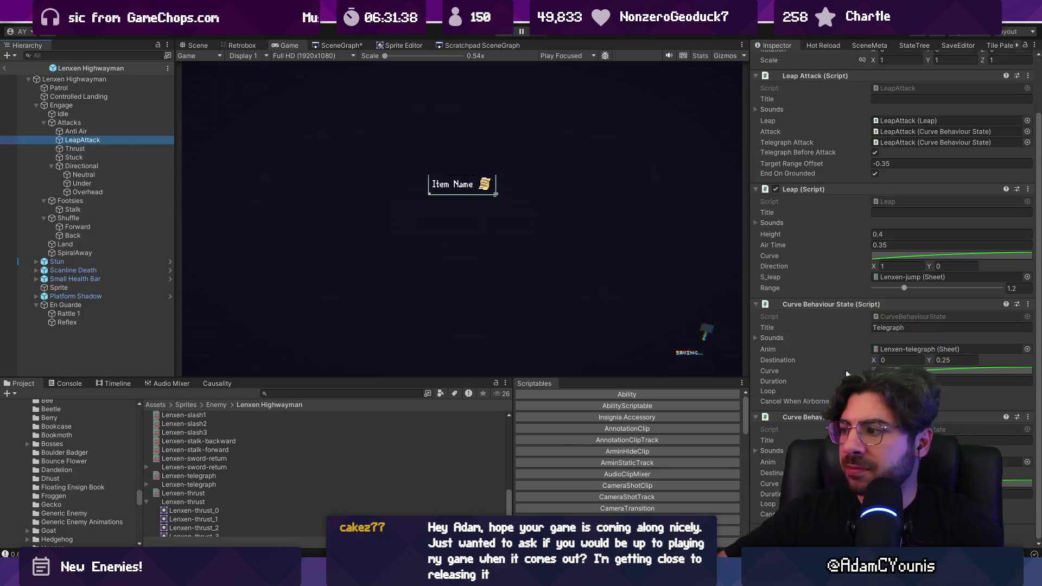
{"action": "scroll", "coordinate": [813, 234], "scroll_direction": "up", "scroll_amount": 3}
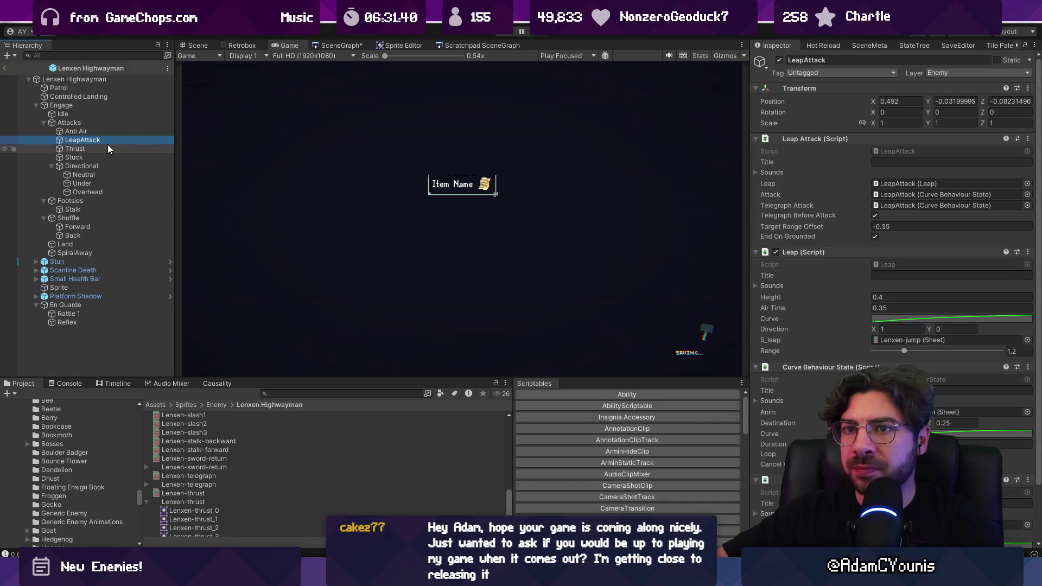
{"action": "left_click", "coordinate": [101, 141]}
{"action": "type", "text": "Plunge"}
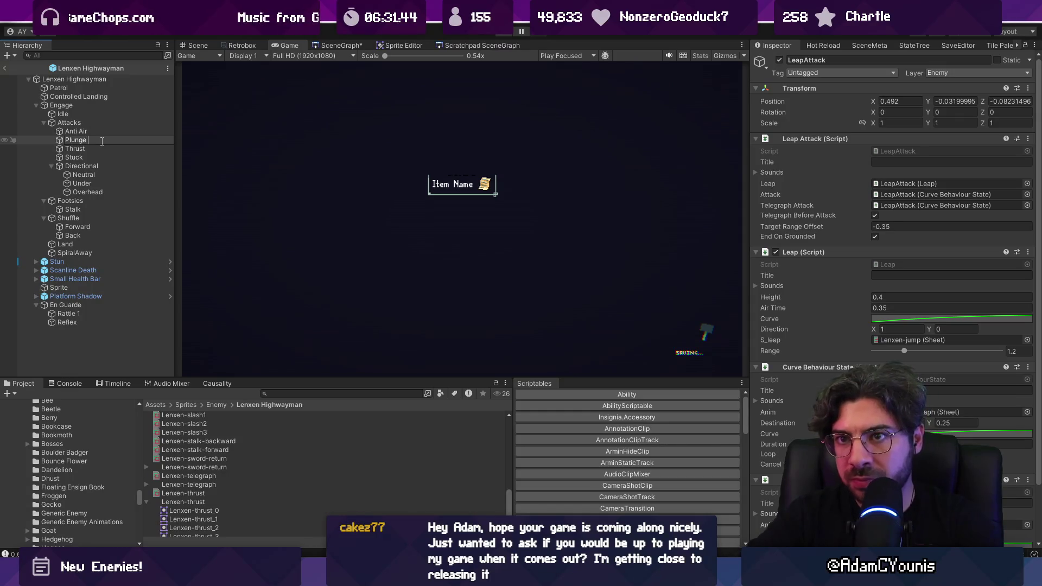
{"action": "type", "text": "Attack"}
{"action": "key", "text": "Return"}
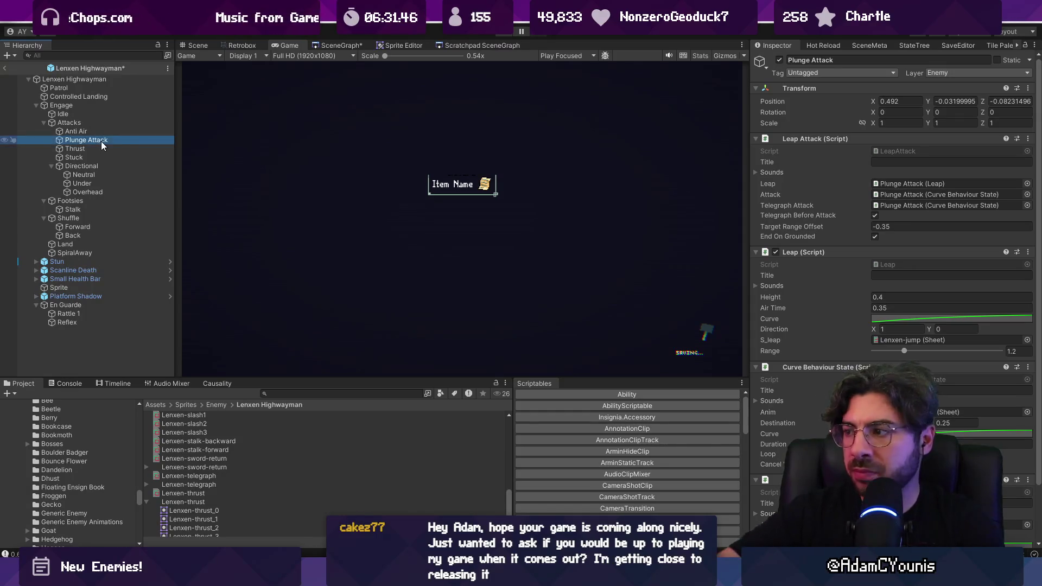
- Preview Plunge Attack's motion Curve field twice, closing the preview each time
{"action": "scroll", "coordinate": [877, 234], "scroll_direction": "down", "scroll_amount": 2}
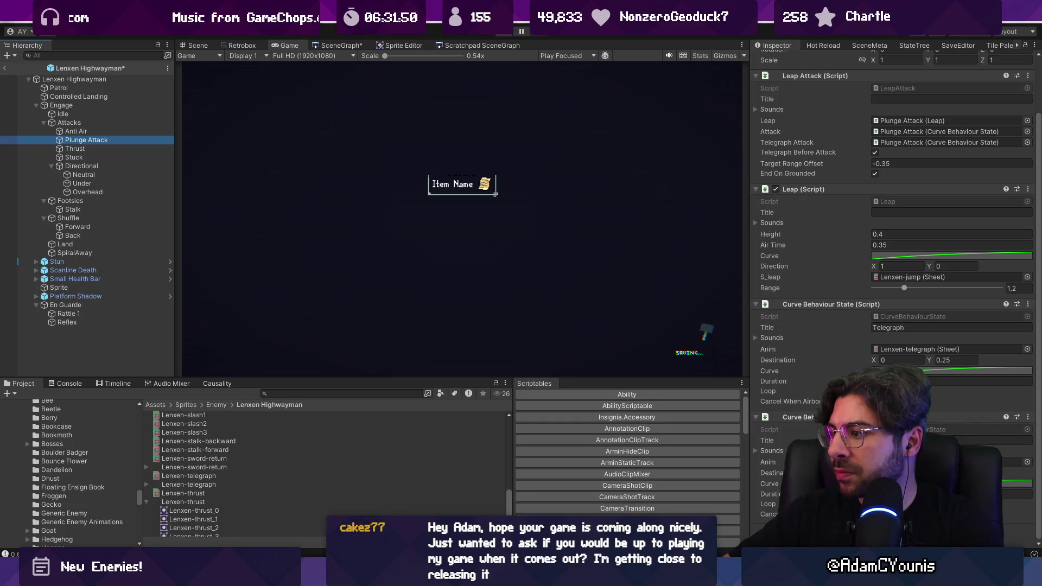
{"action": "left_click", "coordinate": [951, 254]}
{"action": "left_click", "coordinate": [1031, 119]}
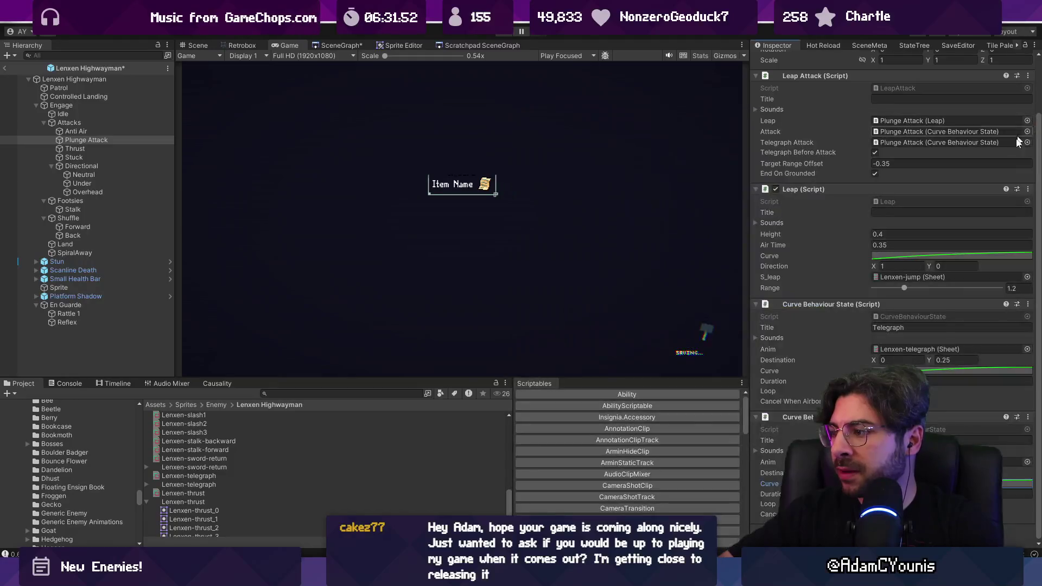
{"action": "left_click", "coordinate": [977, 370]}
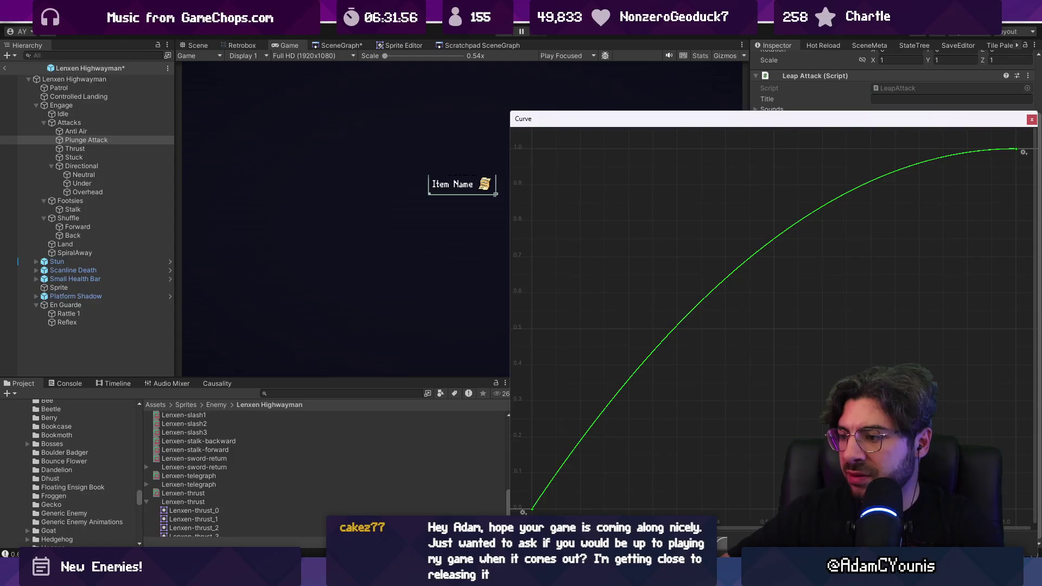
{"action": "left_click", "coordinate": [1031, 119]}
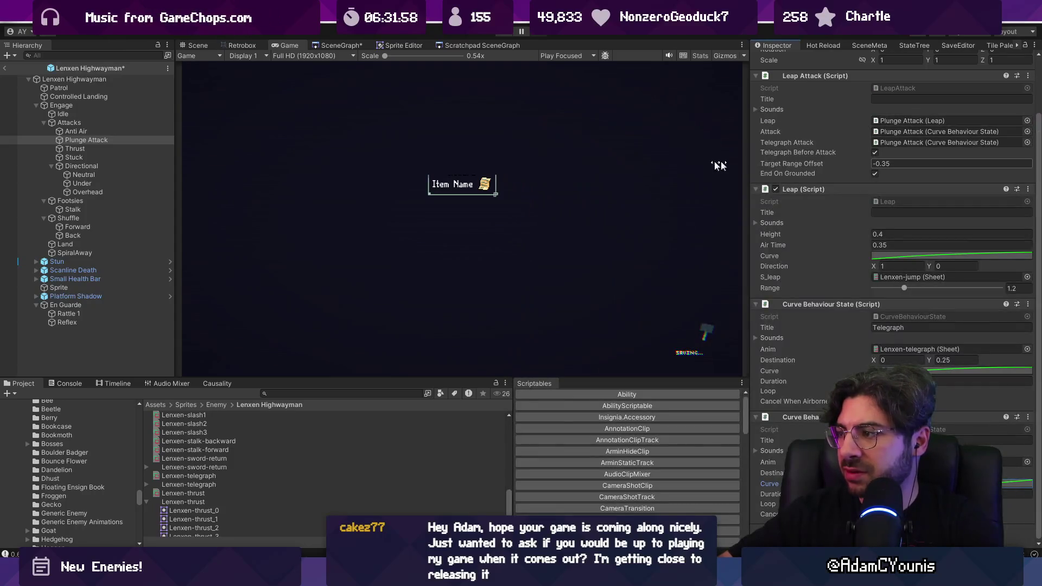
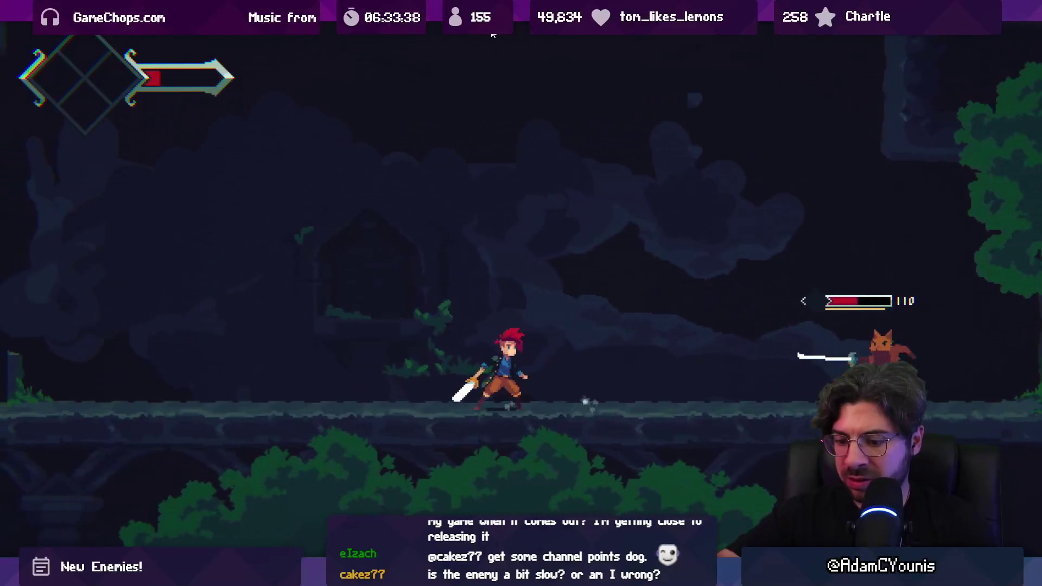
- Stop the playtest and select Plunge Attack in the Lenxen Highwayman prefab
{"action": "key", "text": "F11"}
{"action": "left_click", "coordinate": [512, 34]}
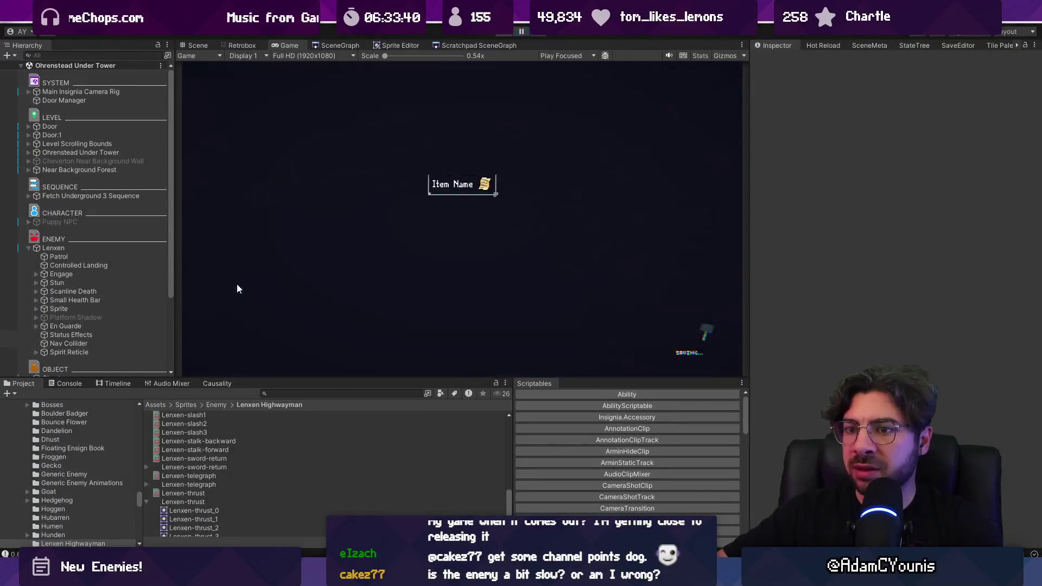
{"action": "left_click", "coordinate": [121, 266]}
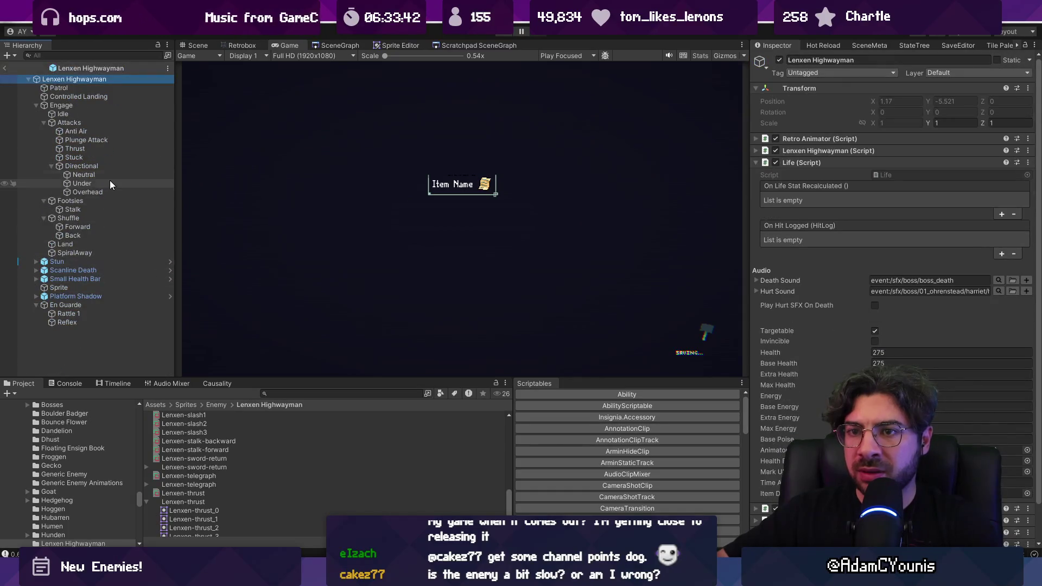
{"action": "left_click", "coordinate": [109, 167]}
{"action": "left_click", "coordinate": [97, 140]}
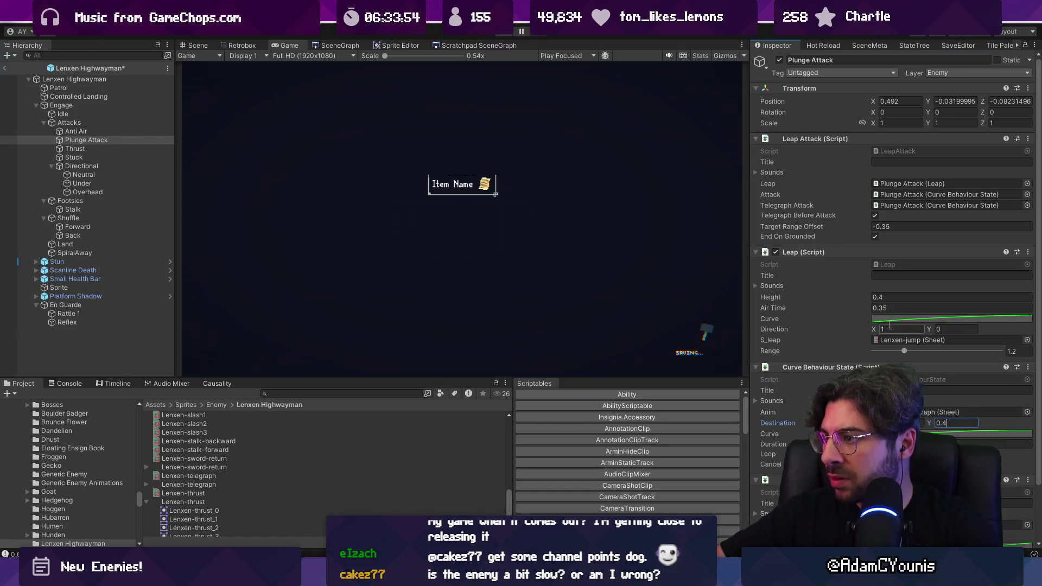
- Change the Plunge Attack's Leap Height from 0.4 to 0.3 and exit back to the scene
{"action": "left_click", "coordinate": [890, 297]}
{"action": "type", "text": "0.3"}
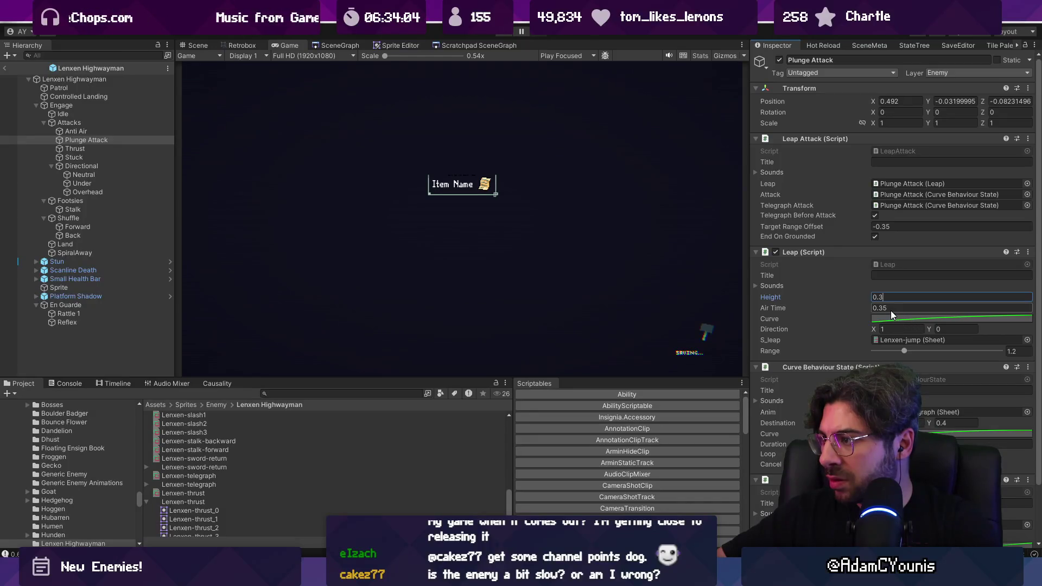
{"action": "scroll", "coordinate": [891, 310], "scroll_direction": "down", "scroll_amount": 3}
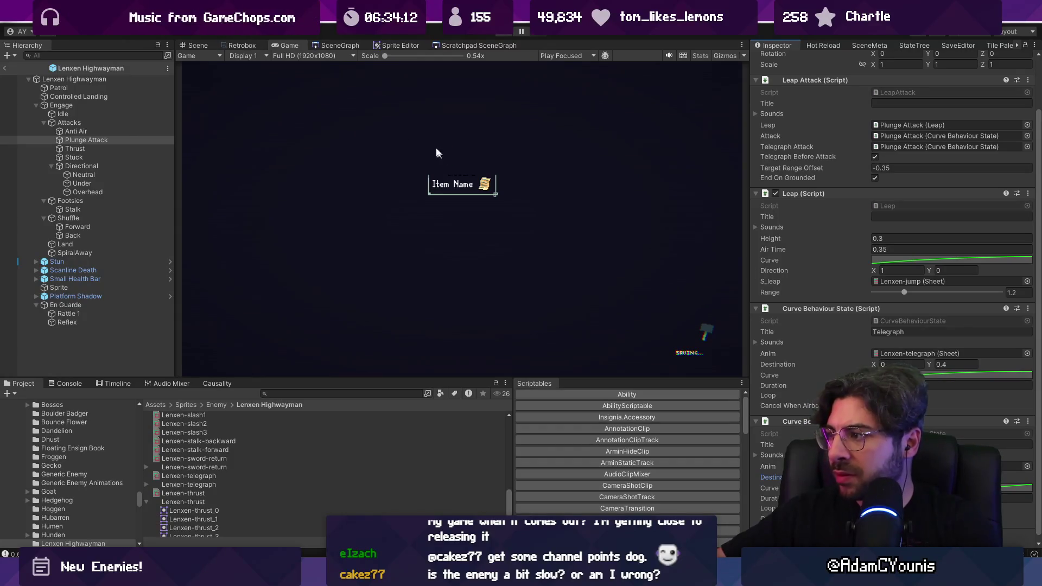
{"action": "left_click", "coordinate": [6, 69]}
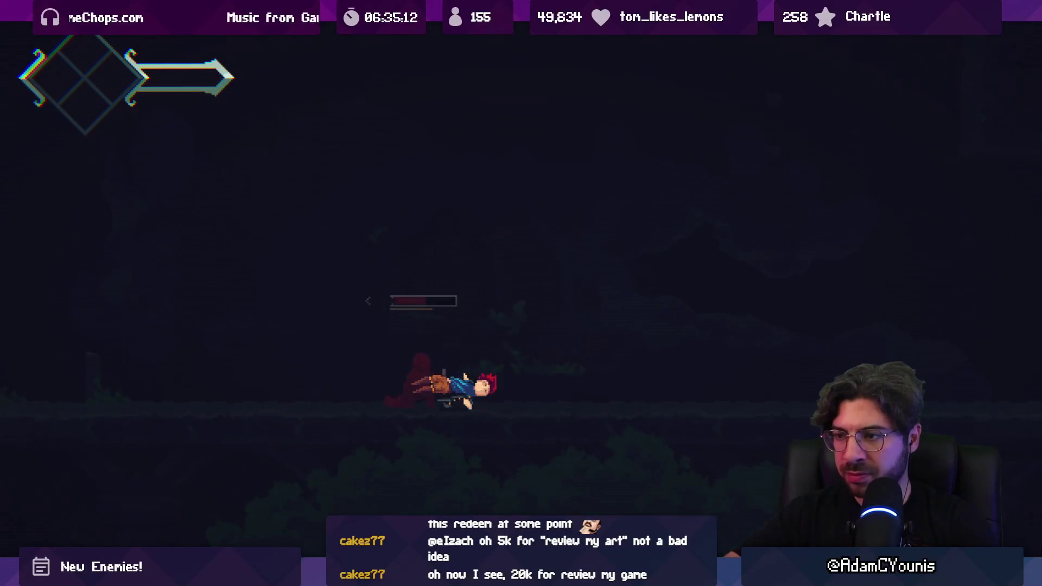
- Fight the Lenxen Highwayman until the hero dies, then leave the fullscreen Game view
{"action": "key", "text": "shift+space"}
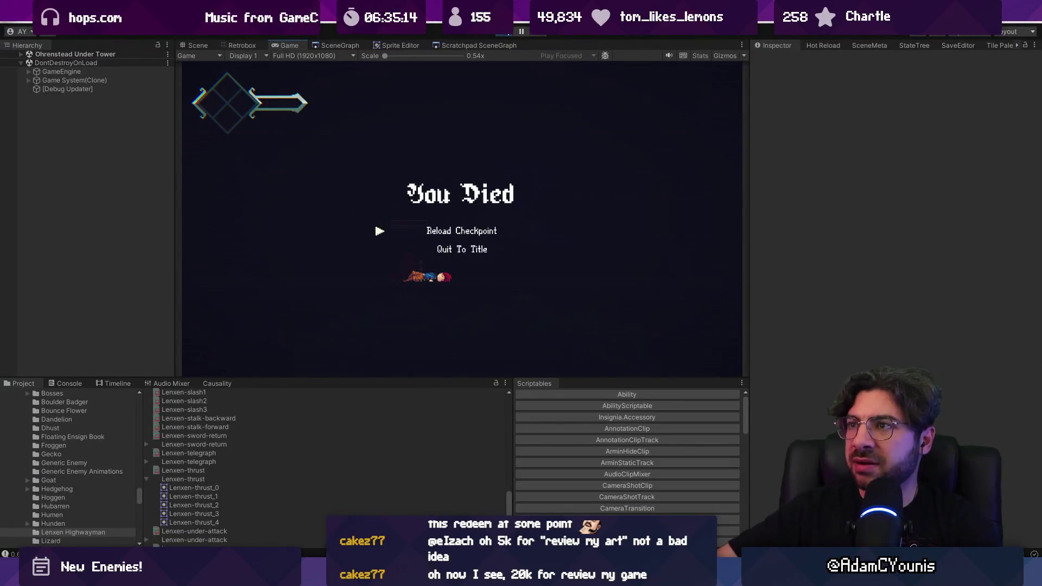
- Reload the checkpoint and select the frame 4 hitbox of Lenxen-thrust in Retrobox
{"action": "key", "text": "Return"}
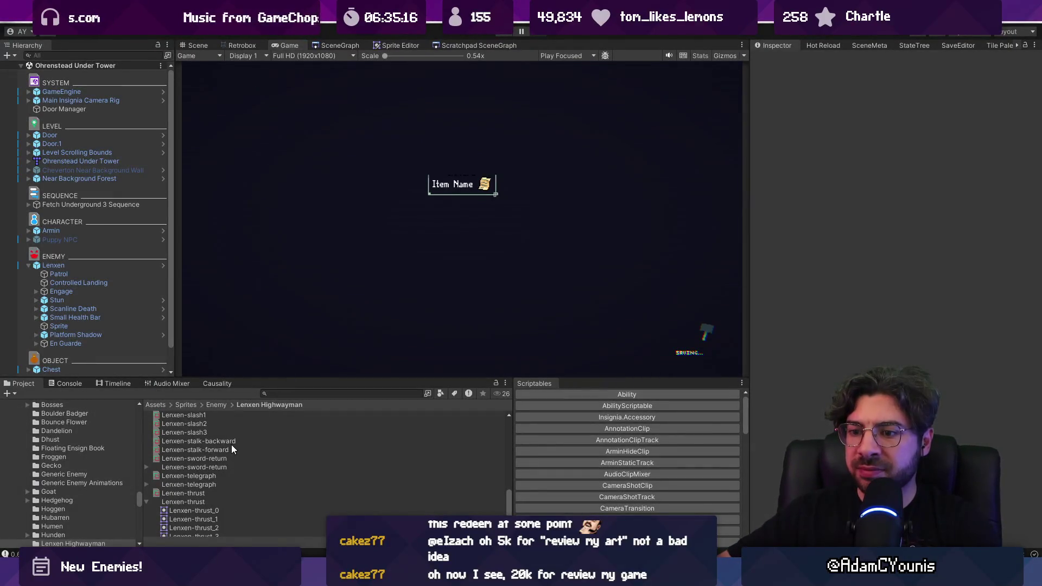
{"action": "left_click", "coordinate": [226, 487]}
{"action": "left_click", "coordinate": [218, 494]}
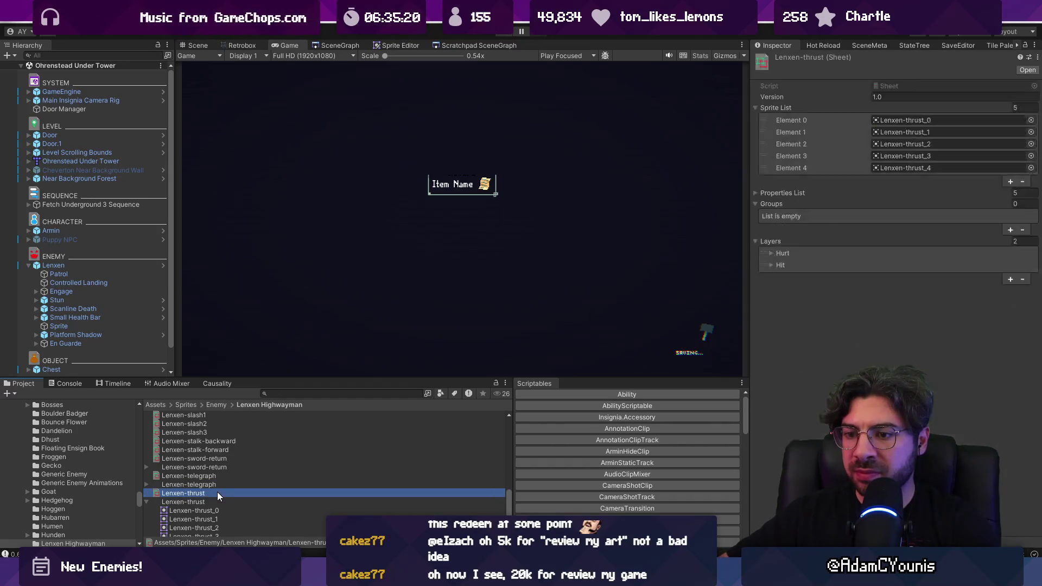
{"action": "left_click", "coordinate": [245, 46]}
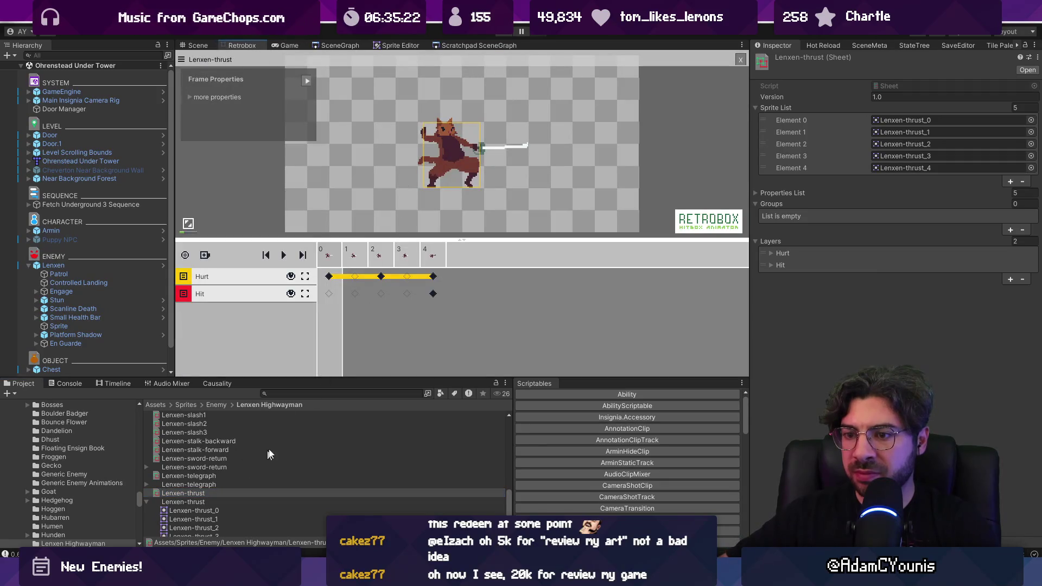
{"action": "left_click", "coordinate": [430, 258]}
{"action": "left_click", "coordinate": [433, 277]}
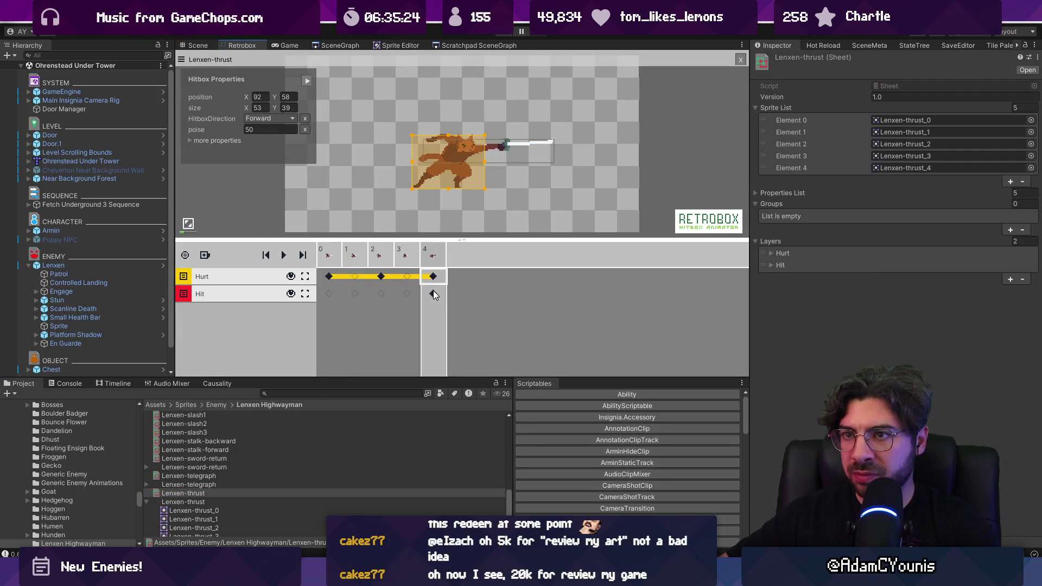
- Give the frame 4 hitbox vulnerability 2 and poise 40, then start Play mode
{"action": "left_click", "coordinate": [191, 141]}
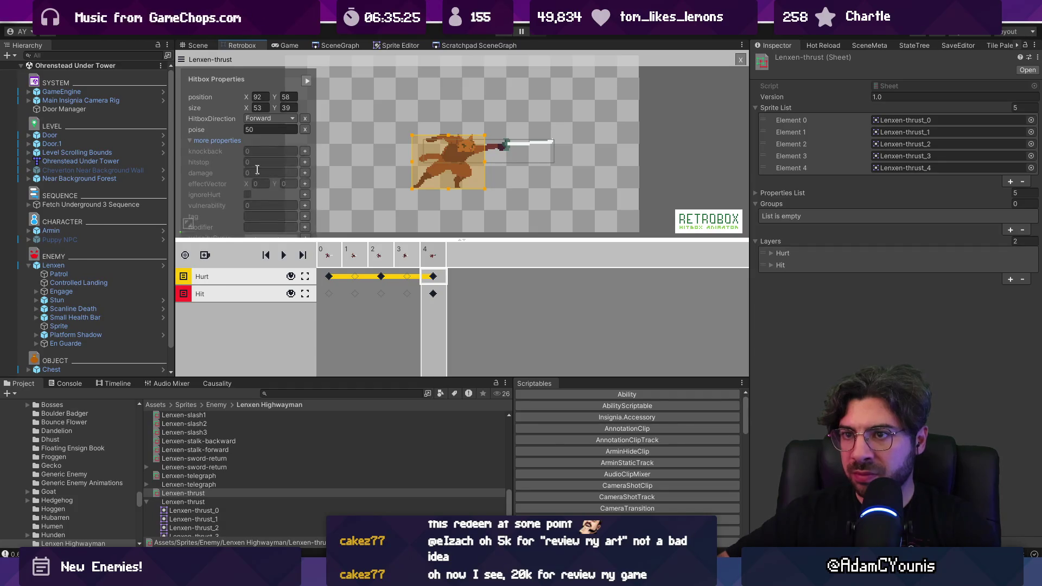
{"action": "left_click", "coordinate": [304, 206]}
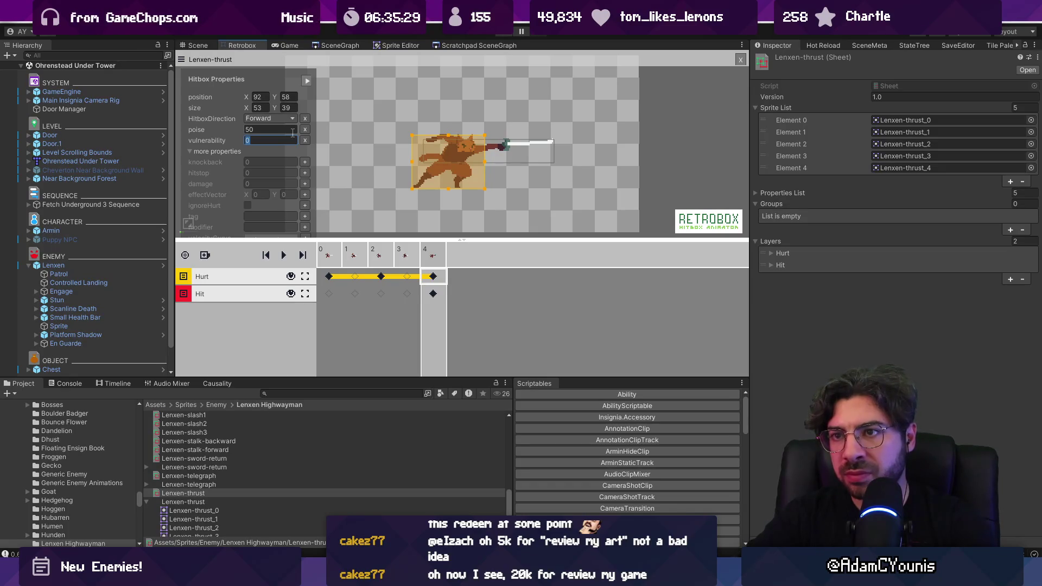
{"action": "type", "text": "2"}
{"action": "key", "text": "Return"}
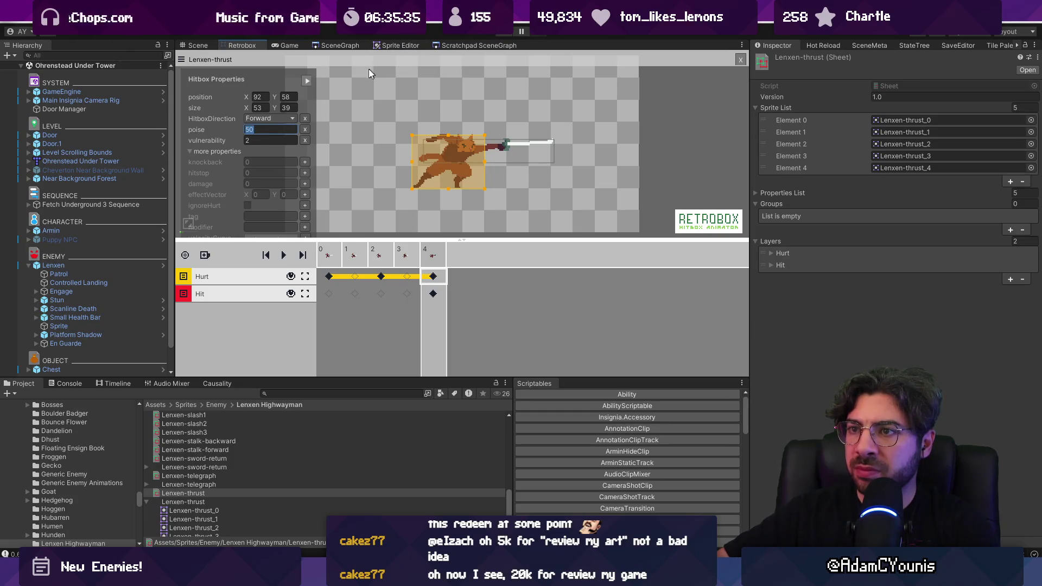
{"action": "type", "text": "40"}
{"action": "key", "text": "Return"}
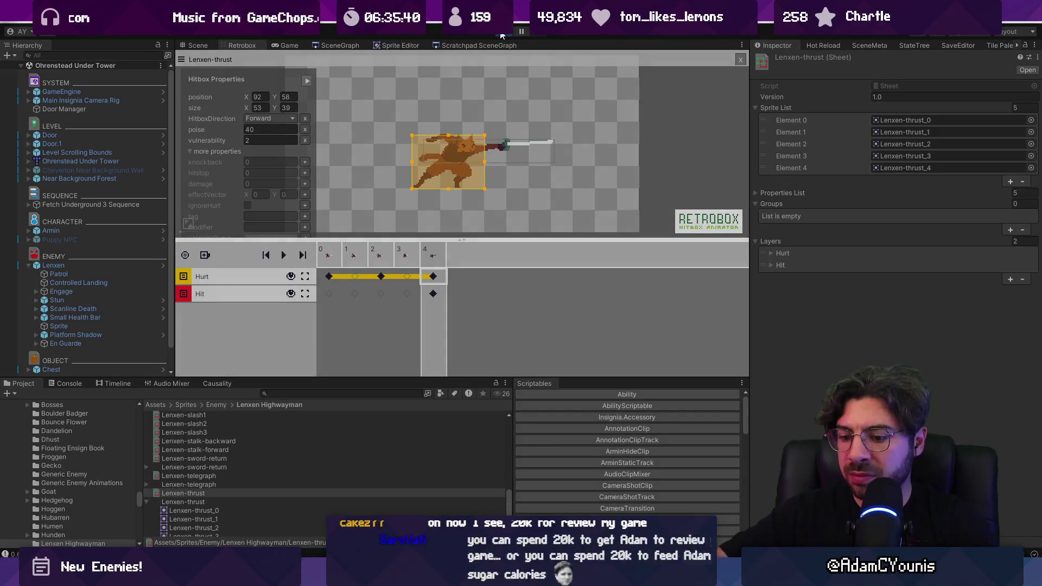
{"action": "left_click", "coordinate": [501, 35]}
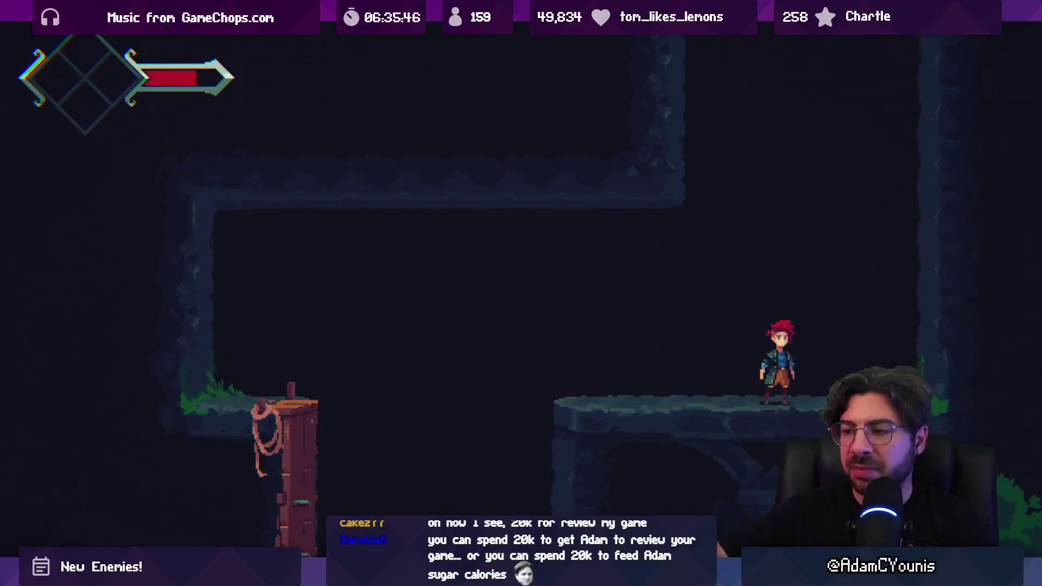
- Drop off the ledge and fight Lenxen with slashes and a dodge until the hero dies
{"action": "key", "text": "Left"}
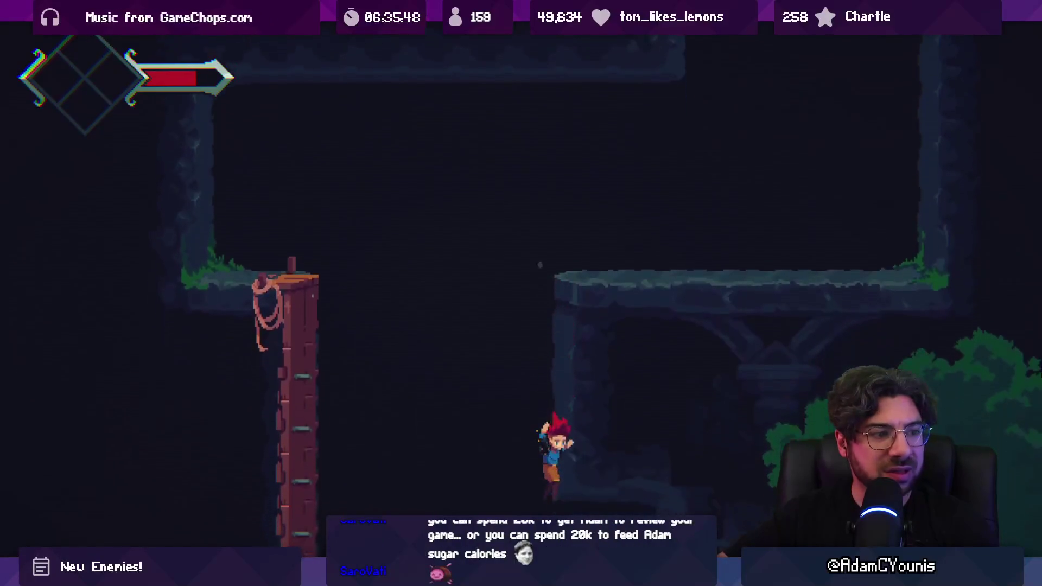
{"action": "key", "text": "Right"}
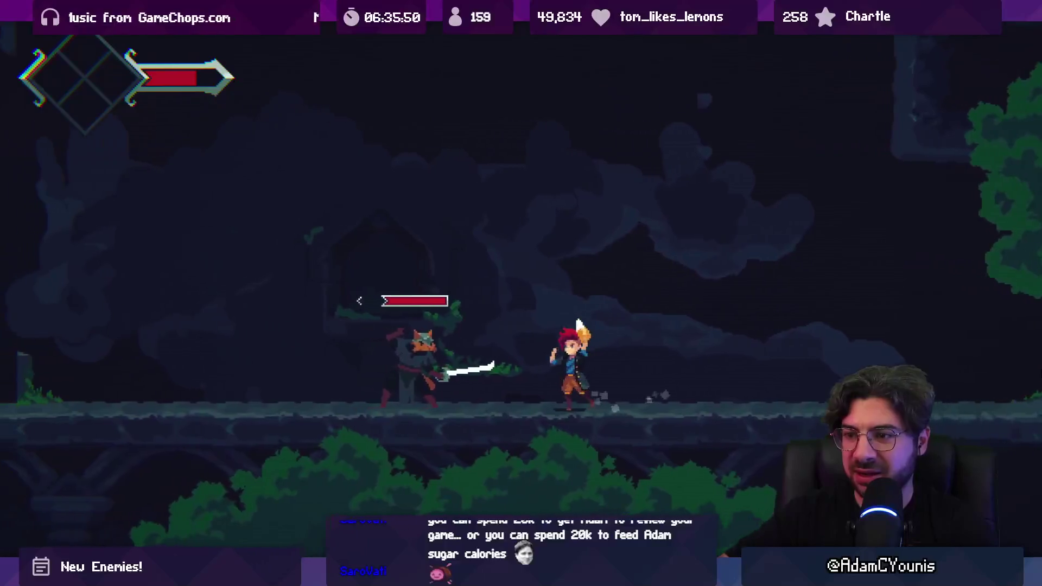
{"action": "key", "text": "Left"}
{"action": "key", "text": "x"}
{"action": "key", "text": "x"}
{"action": "key", "text": "x"}
{"action": "key", "text": "x"}
{"action": "key", "text": "x"}
{"action": "key", "text": "x"}
{"action": "key", "text": "x"}
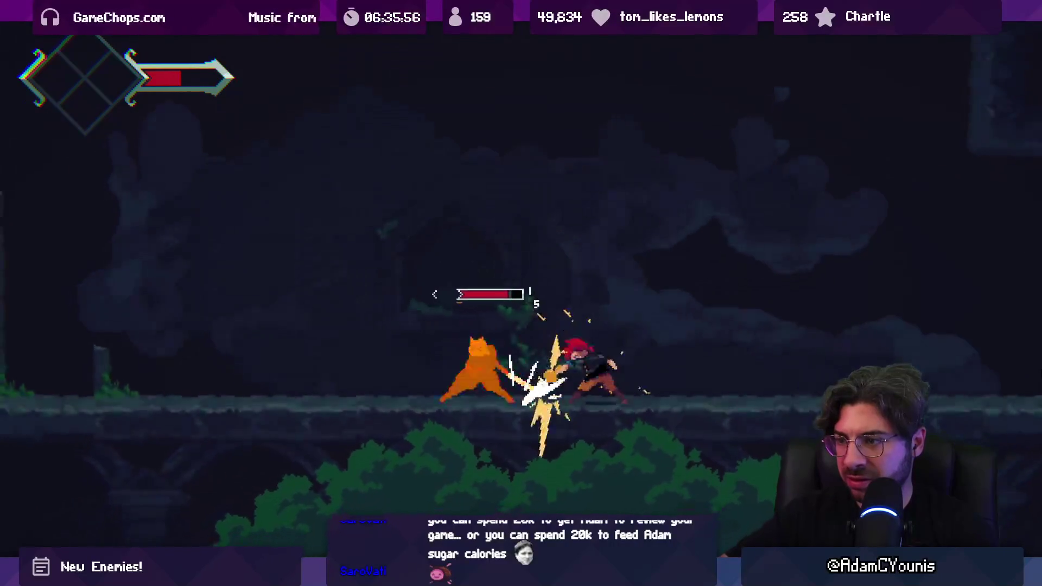
{"action": "key", "text": "x"}
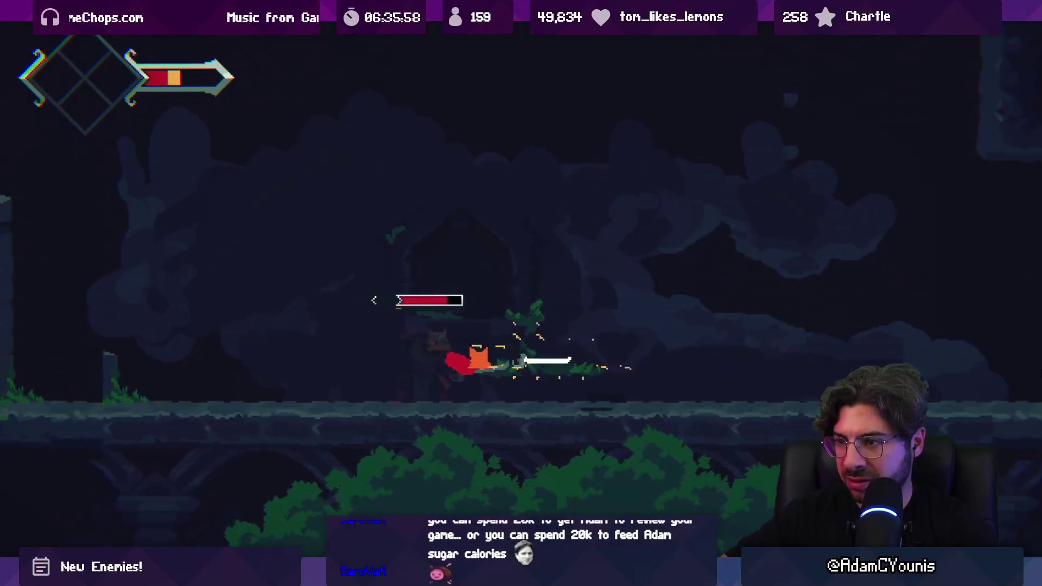
{"action": "key", "text": "x"}
{"action": "key", "text": "x"}
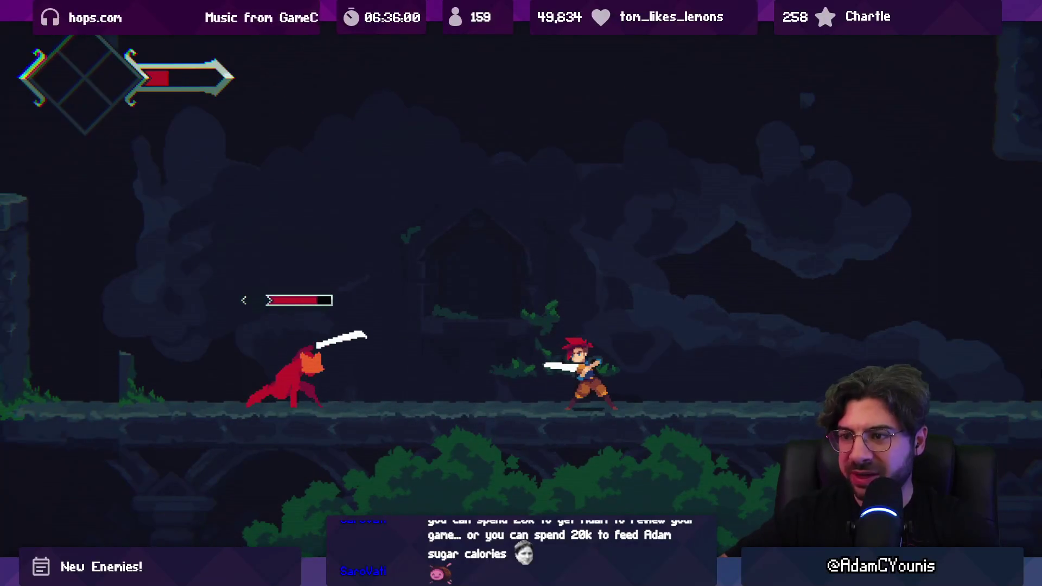
{"action": "key", "text": "Left"}
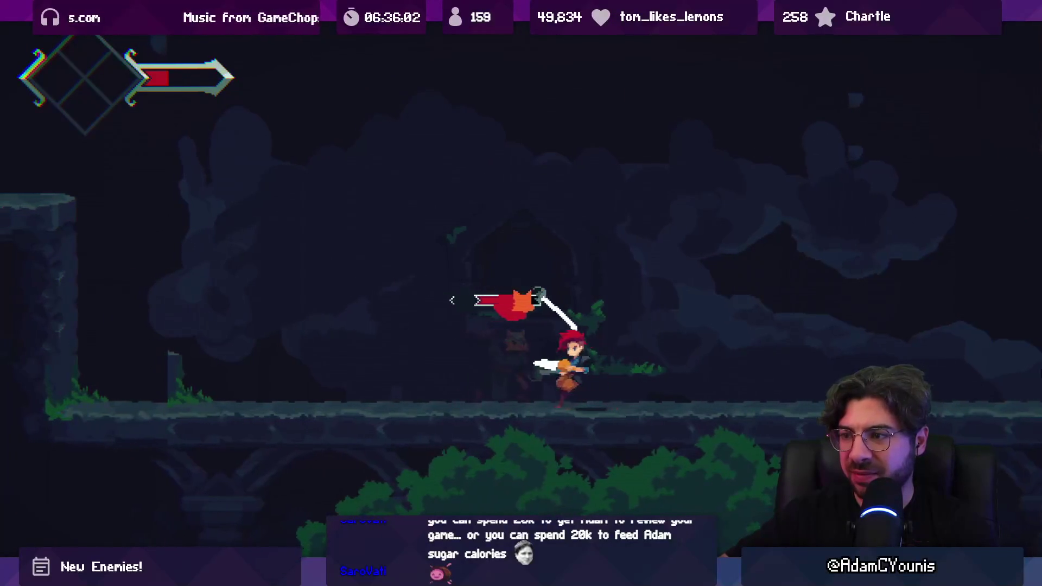
{"action": "key", "text": "x"}
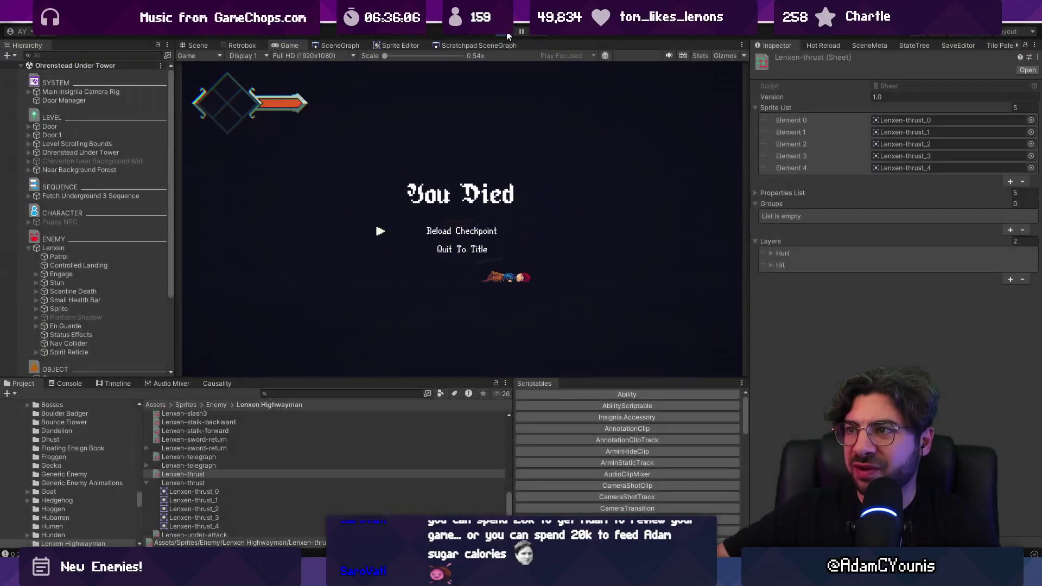
- Open the Highwayman prefab, browse its behaviours and attacks, and select Plunge Attack
{"action": "key", "text": "Return"}
{"action": "left_click", "coordinate": [161, 265]}
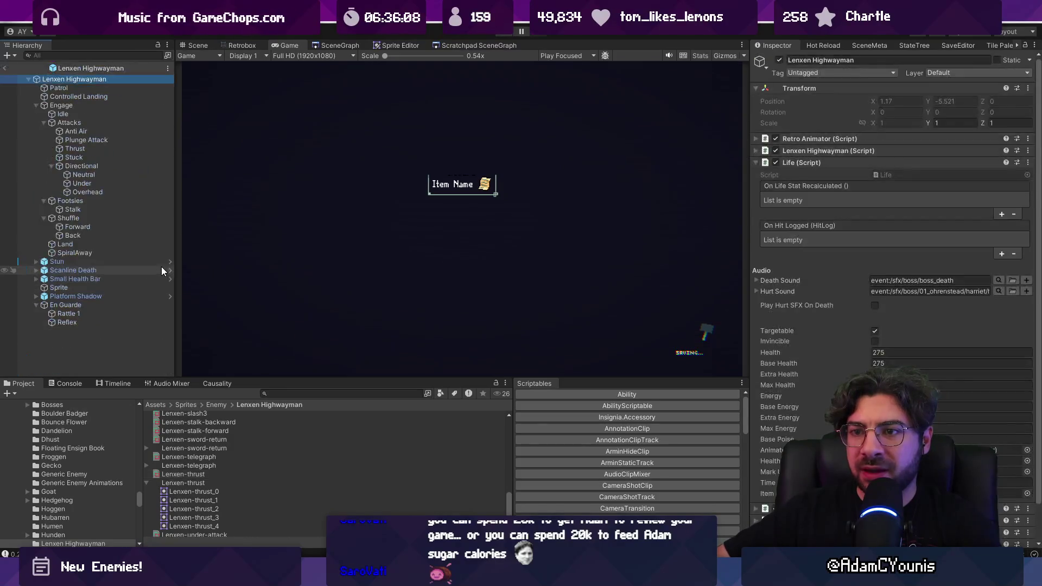
{"action": "left_click", "coordinate": [99, 201]}
{"action": "left_click", "coordinate": [91, 168]}
{"action": "left_click", "coordinate": [77, 122]}
{"action": "left_click", "coordinate": [85, 164]}
{"action": "left_click", "coordinate": [85, 192]}
{"action": "left_click", "coordinate": [84, 201]}
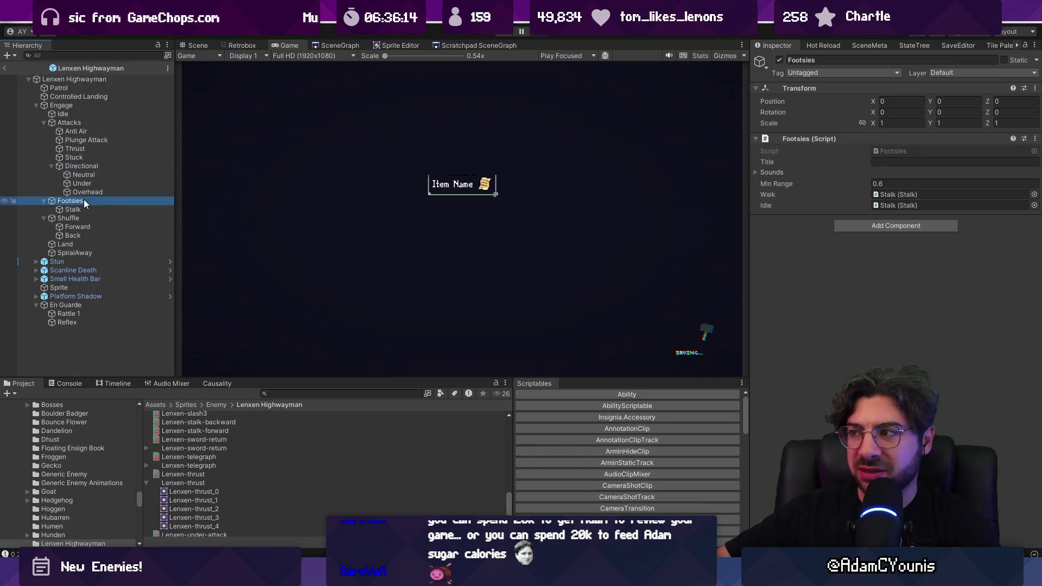
{"action": "left_click", "coordinate": [89, 121]}
{"action": "left_click", "coordinate": [83, 105]}
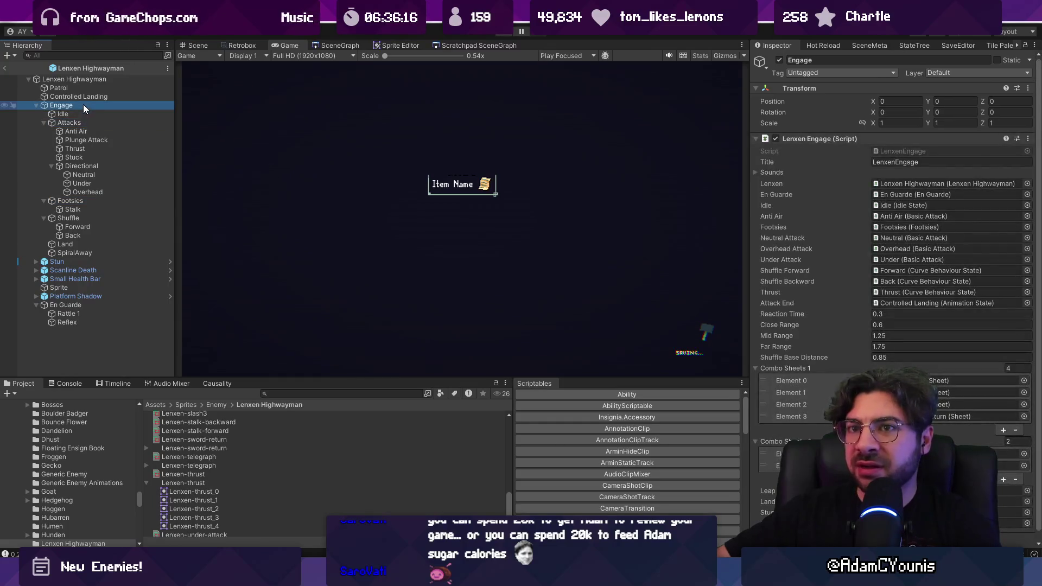
{"action": "left_click", "coordinate": [87, 140]}
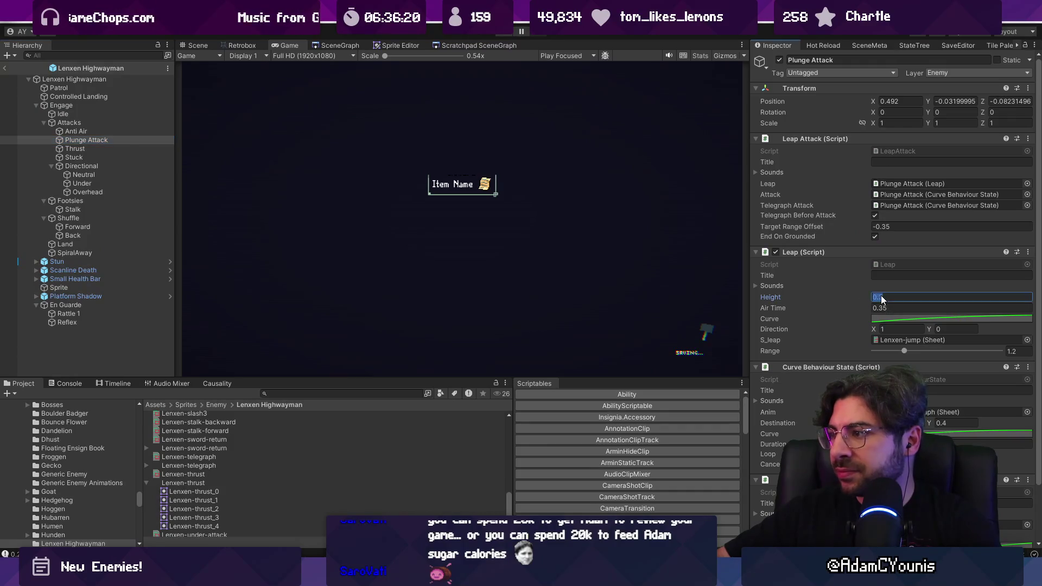
- Set the leap's Destination Y and Air Time to 0.3, then exit to the scene
{"action": "left_click", "coordinate": [939, 425]}
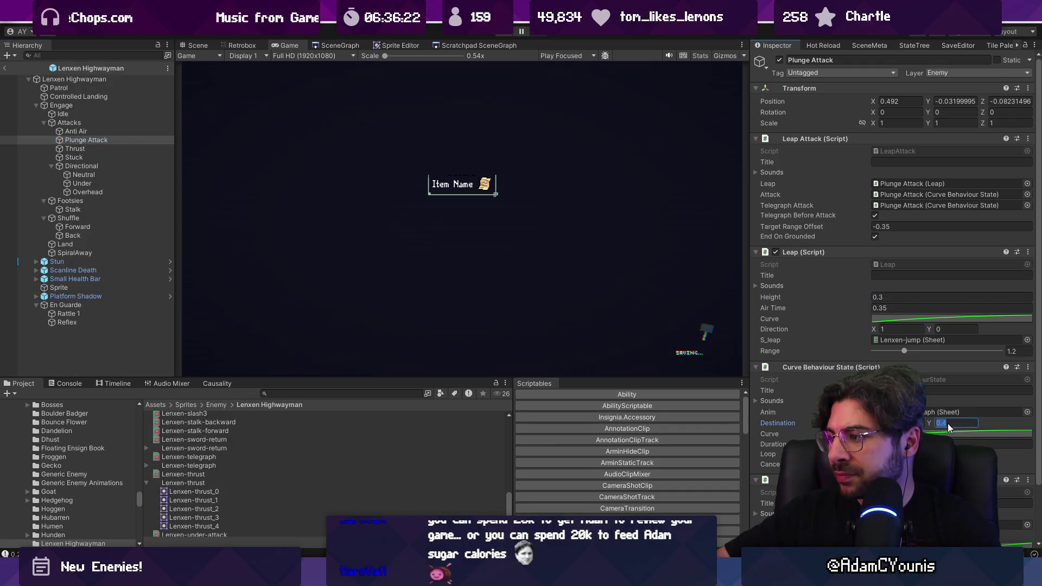
{"action": "type", "text": "0.3"}
{"action": "key", "text": "Return"}
{"action": "left_click", "coordinate": [888, 308]}
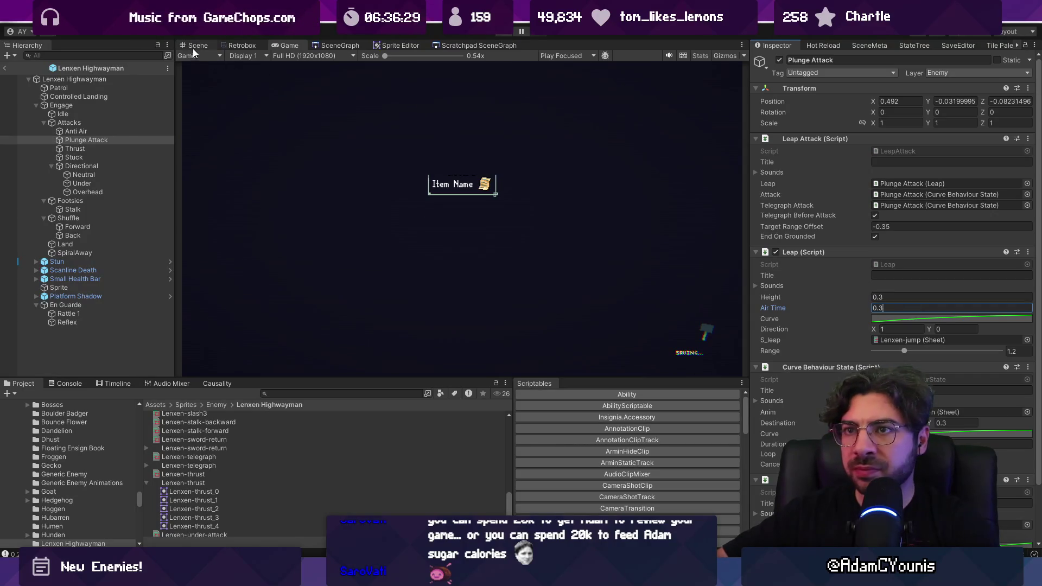
{"action": "left_click", "coordinate": [8, 69]}
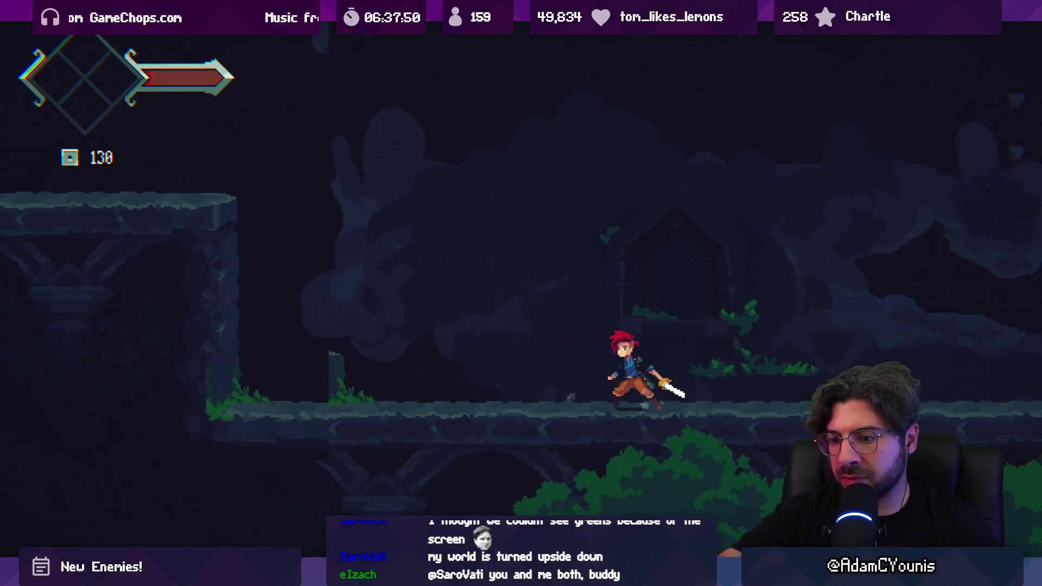
- Play fullscreen against the Lenxen enemy, then restore the editor layout with the game still running
{"action": "key", "text": "Escape"}
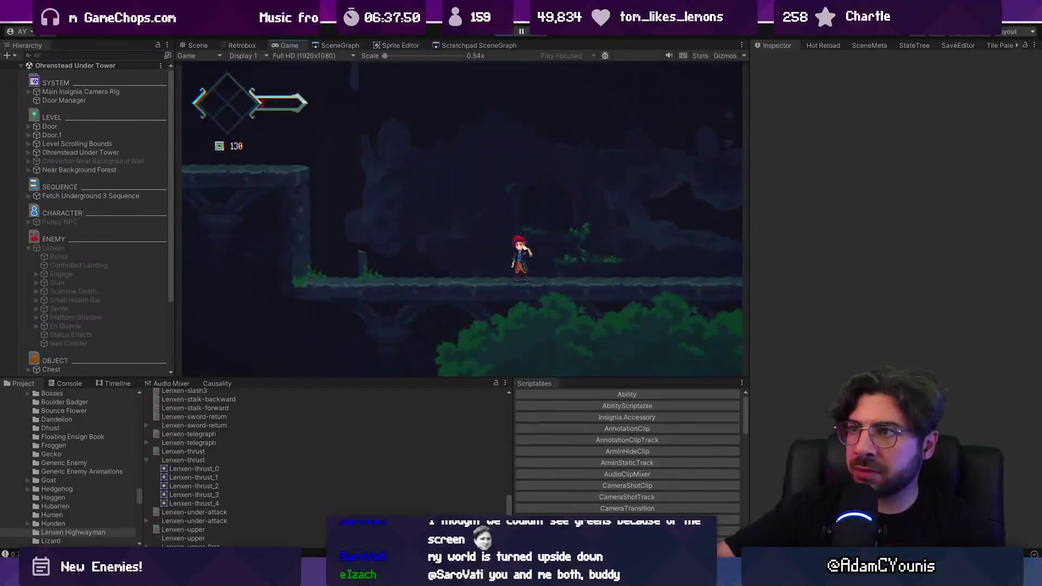
- Stop the playtest, search for 'lenxen idle', and open Lenxen-combat-Idle in Retrobox
{"action": "left_click", "coordinate": [514, 33]}
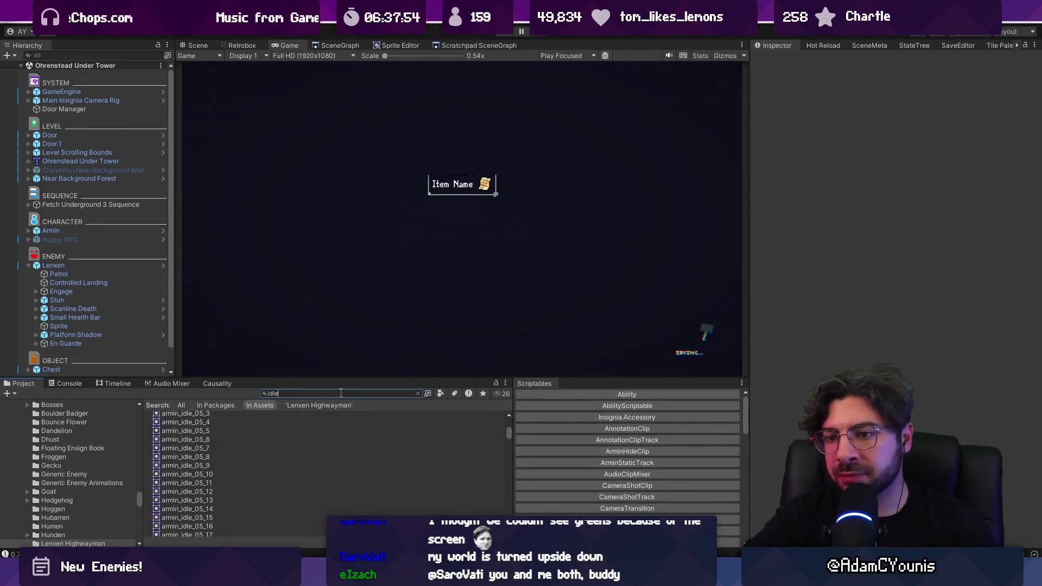
{"action": "type", "text": "dle"}
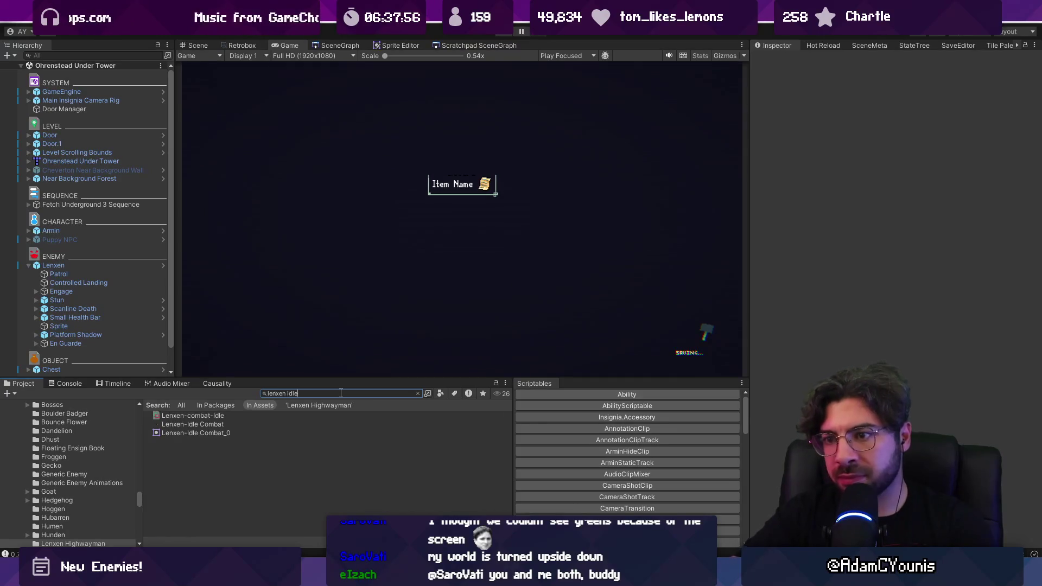
{"action": "left_click", "coordinate": [275, 416]}
{"action": "left_click", "coordinate": [236, 45]}
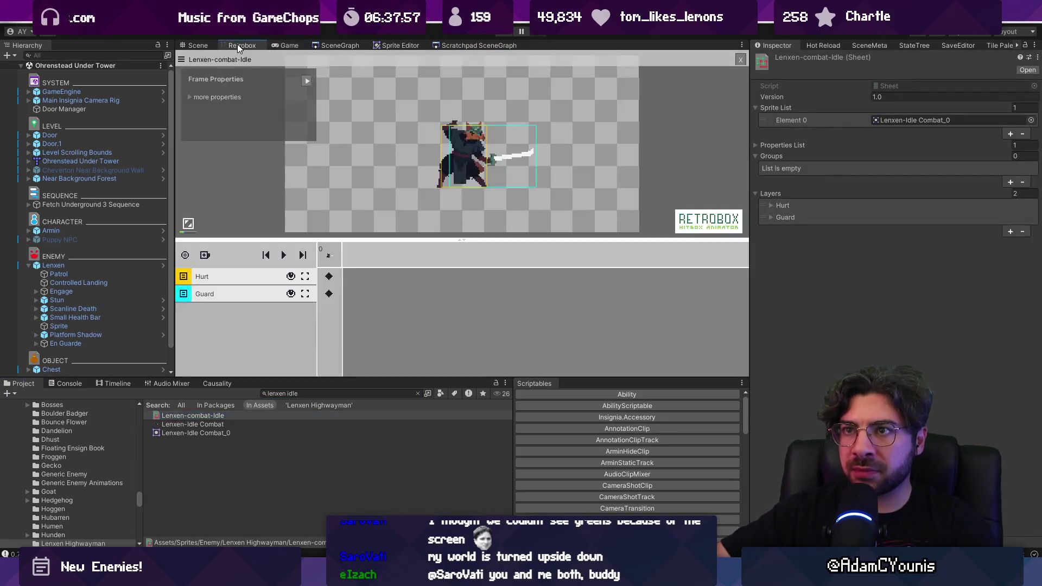
- Compare the Guard and Hurt hitboxes' positions, sizes and values on the idle frame
{"action": "left_click", "coordinate": [329, 294]}
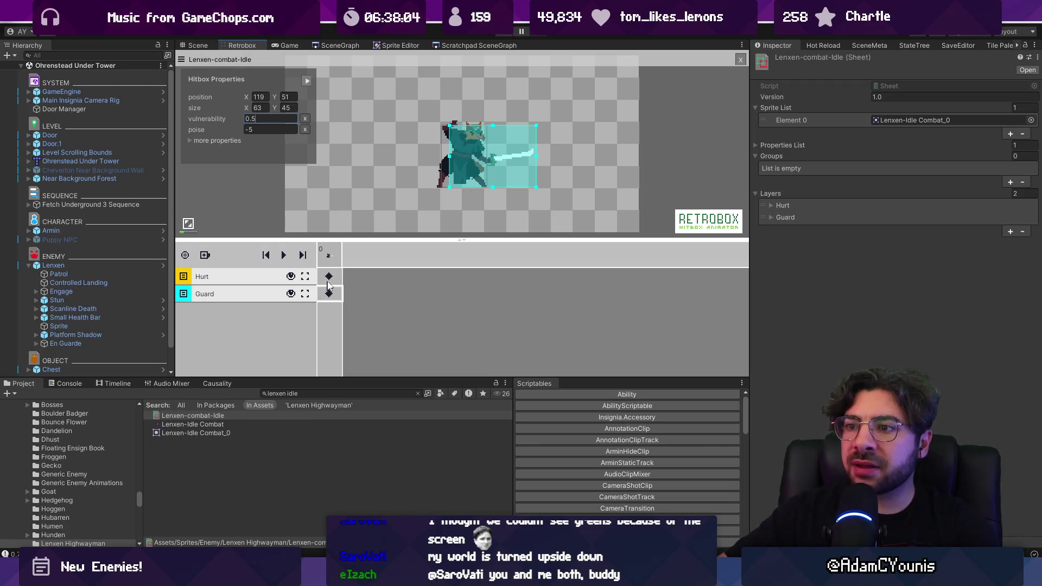
{"action": "left_click", "coordinate": [454, 158]}
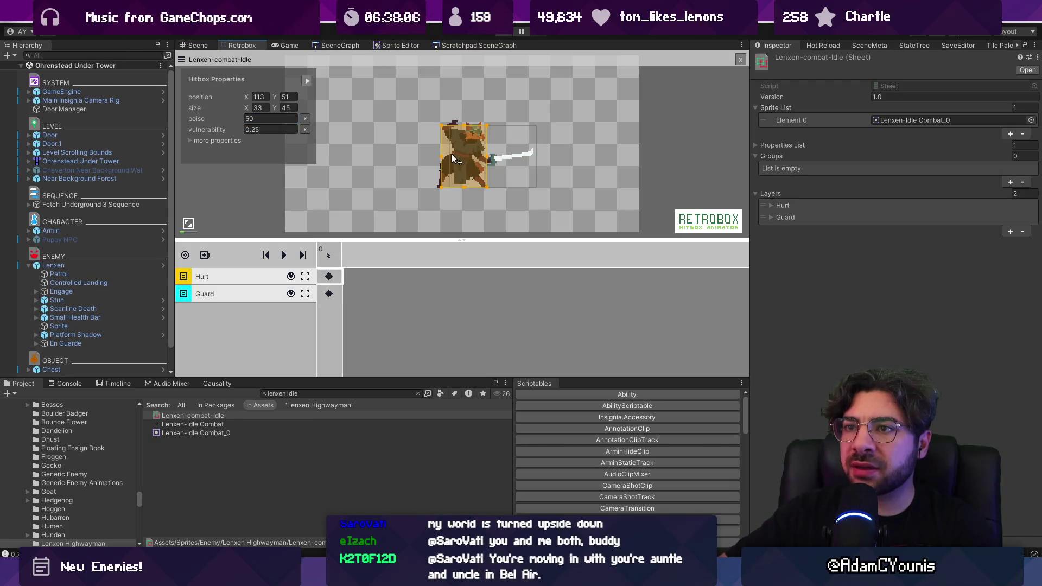
{"action": "left_click", "coordinate": [350, 282]}
{"action": "left_click", "coordinate": [329, 277]}
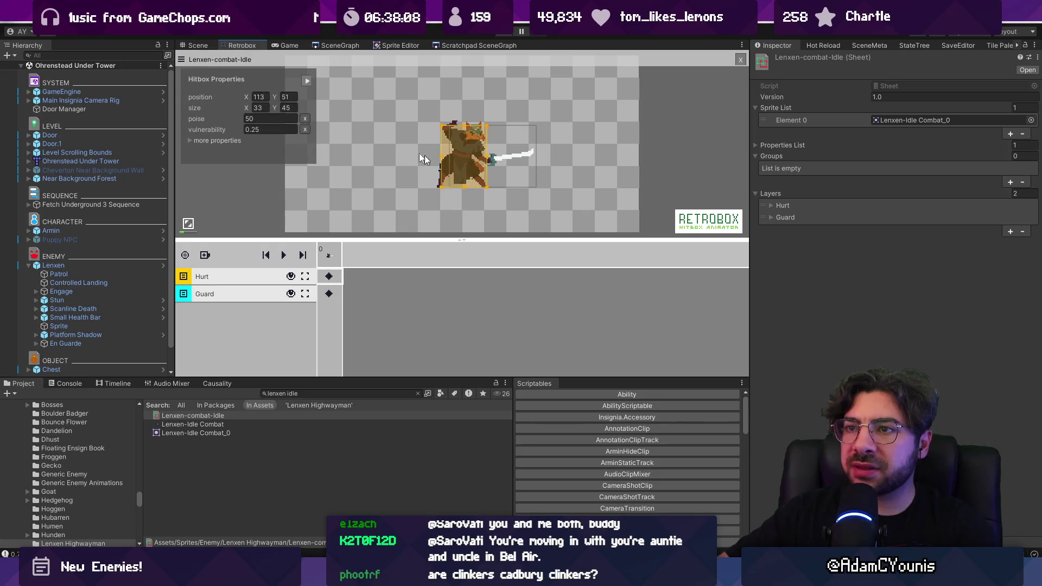
{"action": "left_click", "coordinate": [333, 296]}
{"action": "left_click", "coordinate": [334, 296]}
{"action": "left_click", "coordinate": [336, 268]}
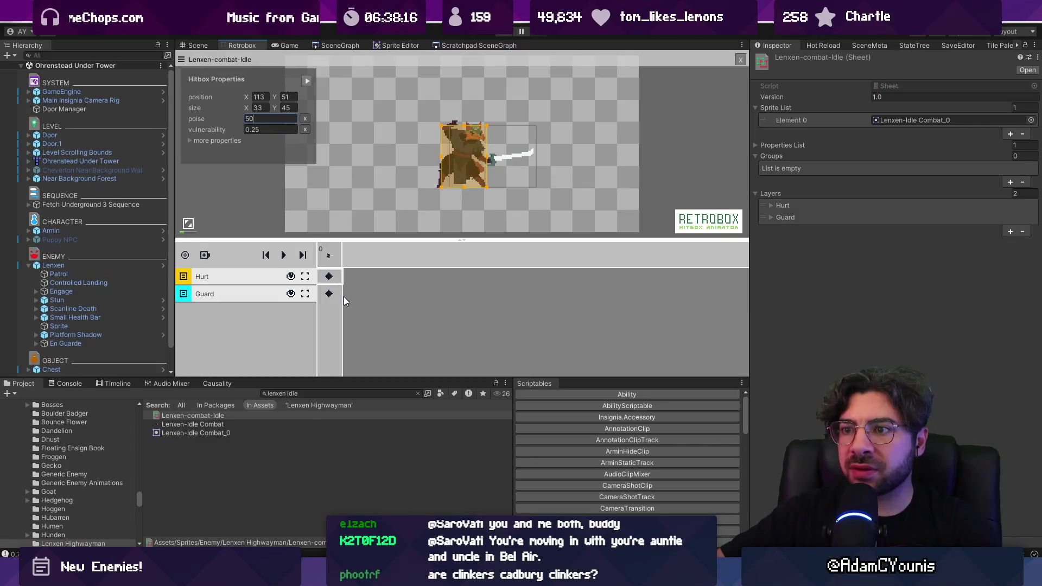
{"action": "left_click", "coordinate": [325, 219]}
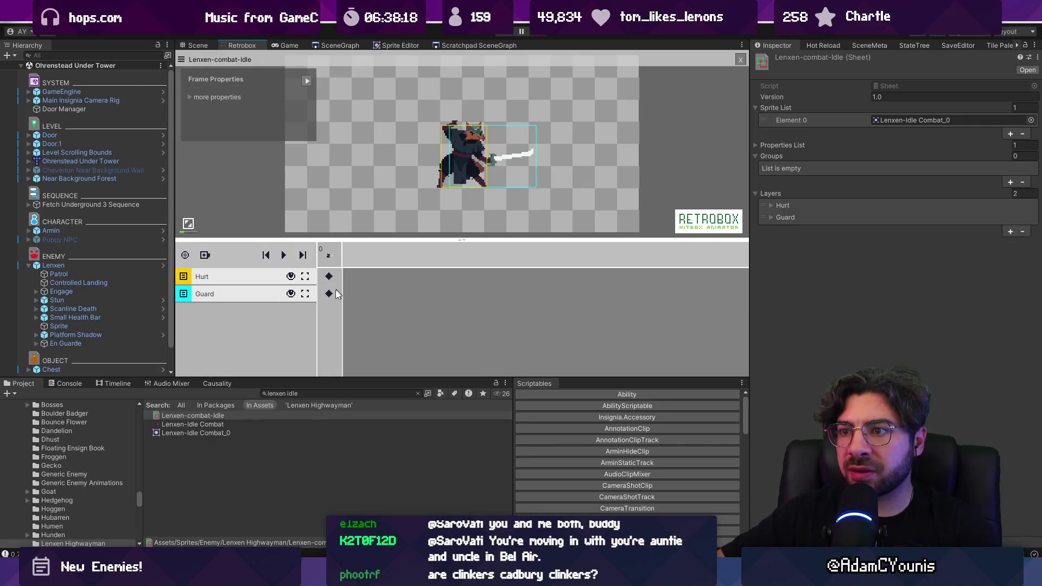
{"action": "left_click", "coordinate": [337, 293]}
{"action": "left_click", "coordinate": [329, 207]}
- Lower the Hurt hitbox's vulnerability from 0.25 to 0
{"action": "left_click", "coordinate": [329, 274]}
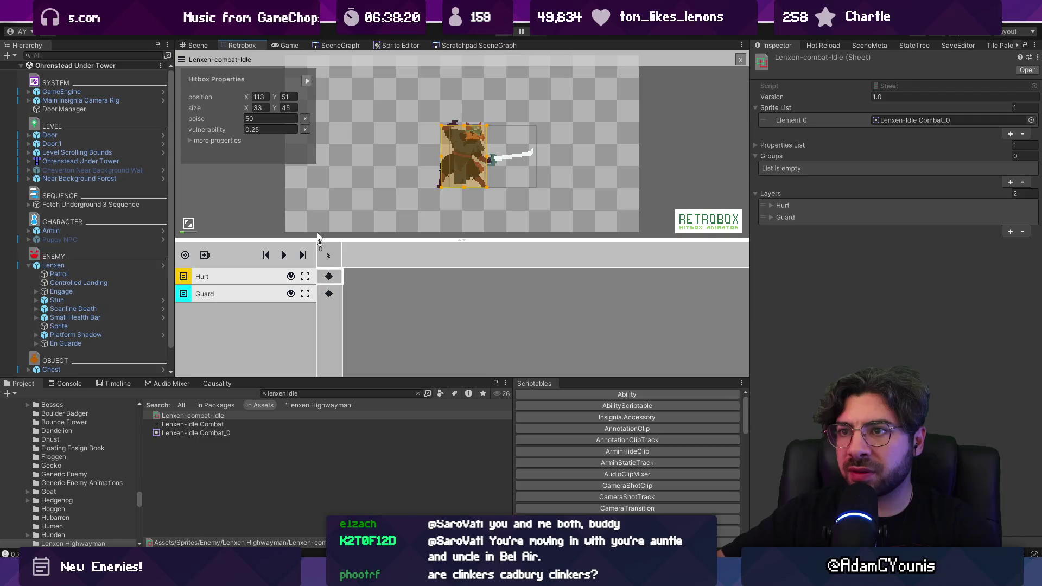
{"action": "key", "text": "Return"}
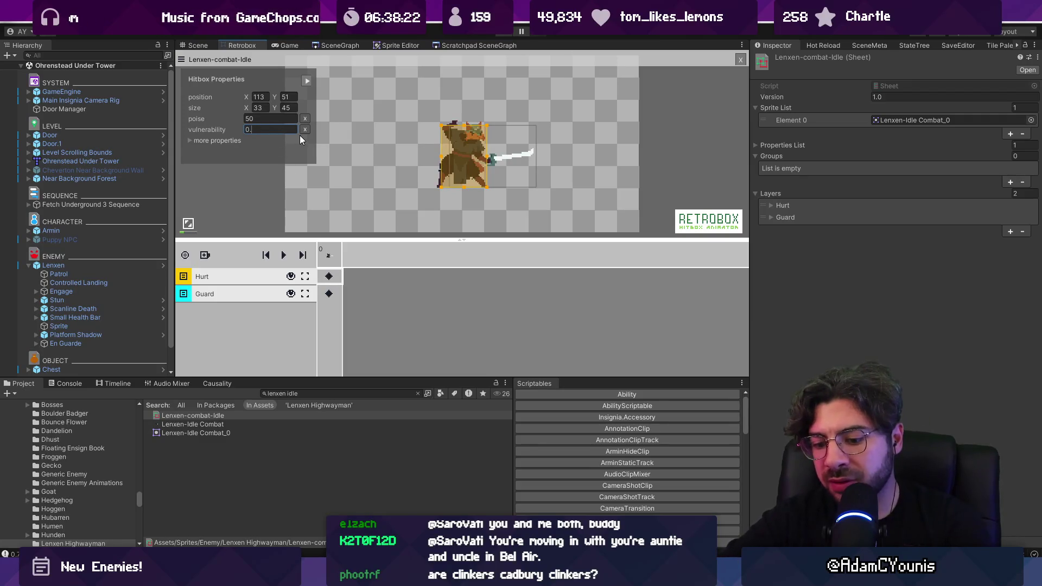
{"action": "type", "text": "5"}
{"action": "left_click", "coordinate": [348, 211]}
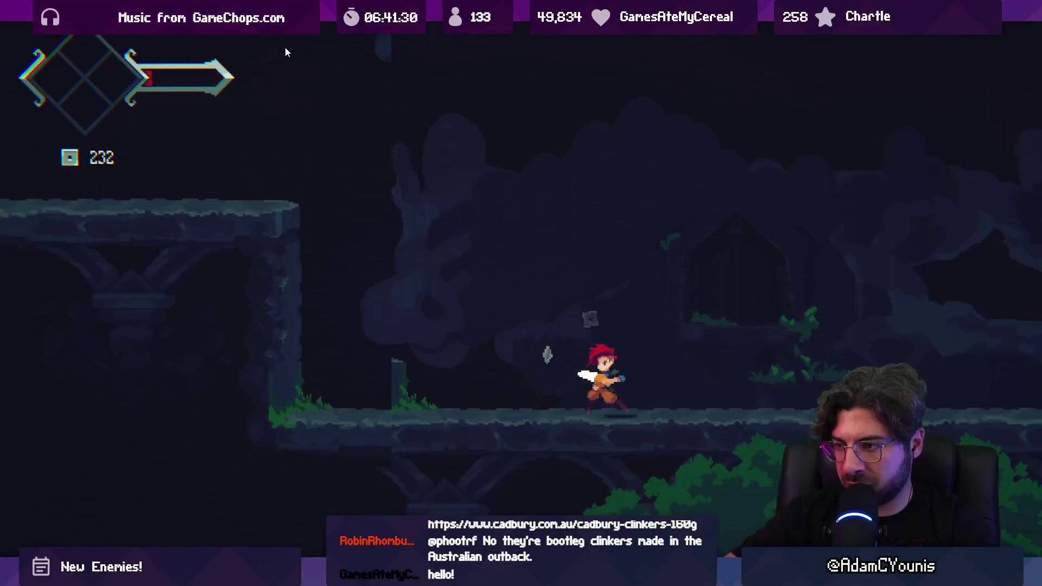
- Playtest the tuned Lenxen enemy fullscreen, then return to the editor layout mid-game
{"action": "key", "text": "shift+space"}
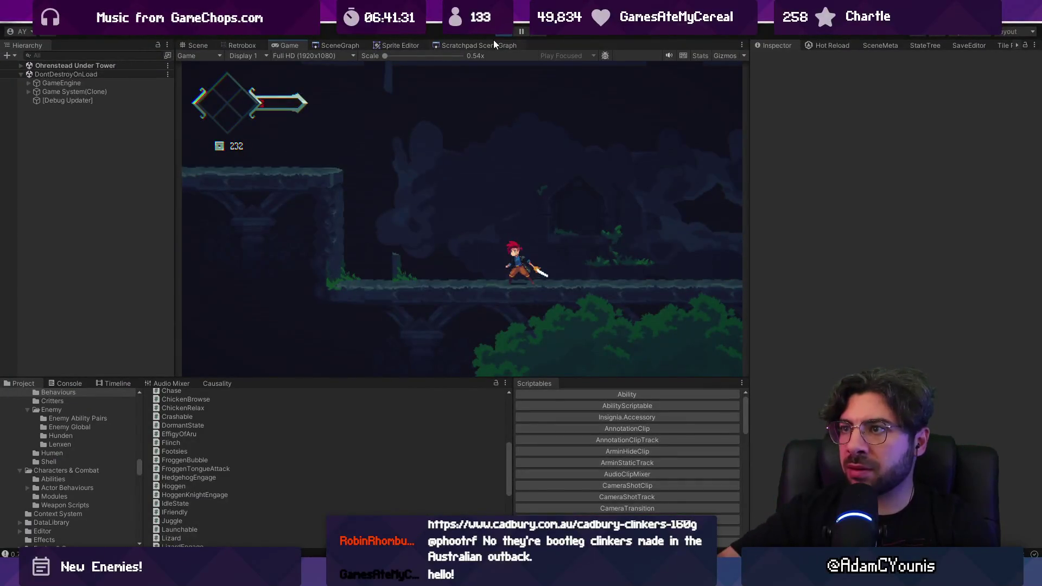
- Switch to VS Code and search Footsies.cs for 'class'
{"action": "key", "text": "alt+Tab"}
{"action": "scroll", "coordinate": [406, 384], "scroll_direction": "down", "scroll_amount": 15}
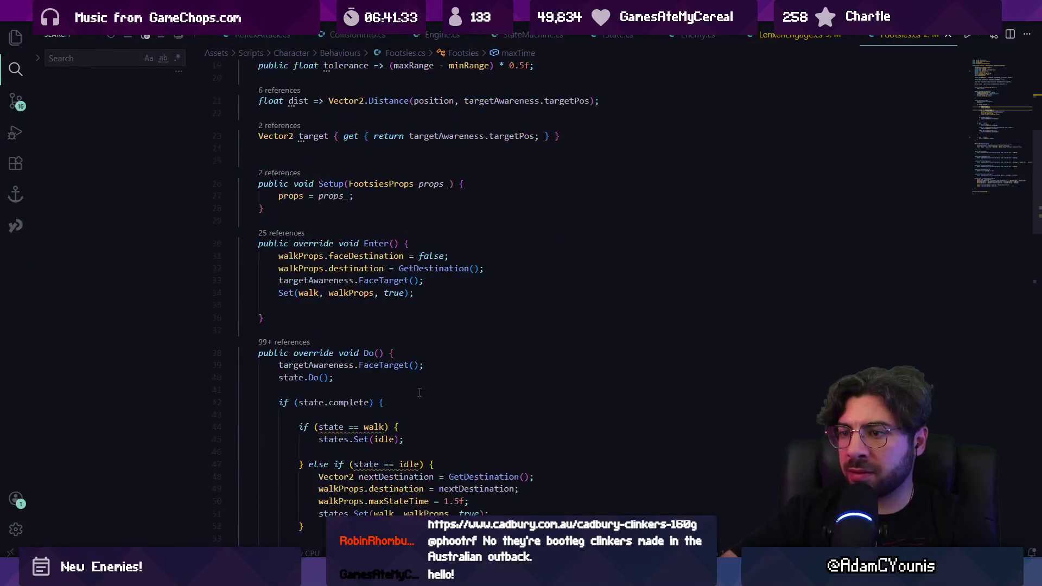
{"action": "key", "text": "ctrl+f"}
{"action": "type", "text": "class"}
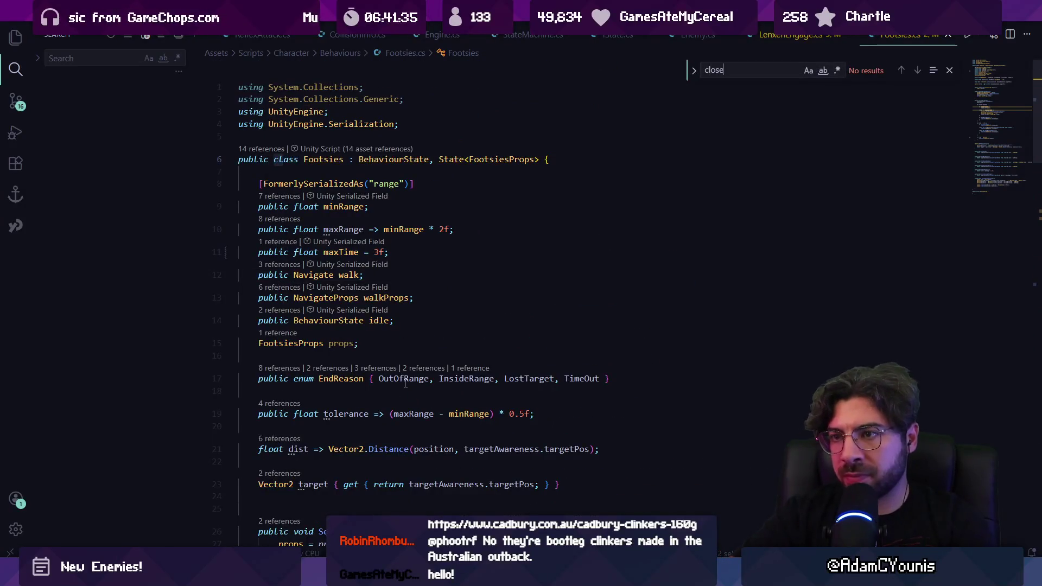
{"action": "key", "text": "Escape"}
- Open LenxenEngage.cs, review the InitialiseWeights attack weights, and return to Unity
{"action": "key", "text": "ctrl+p"}
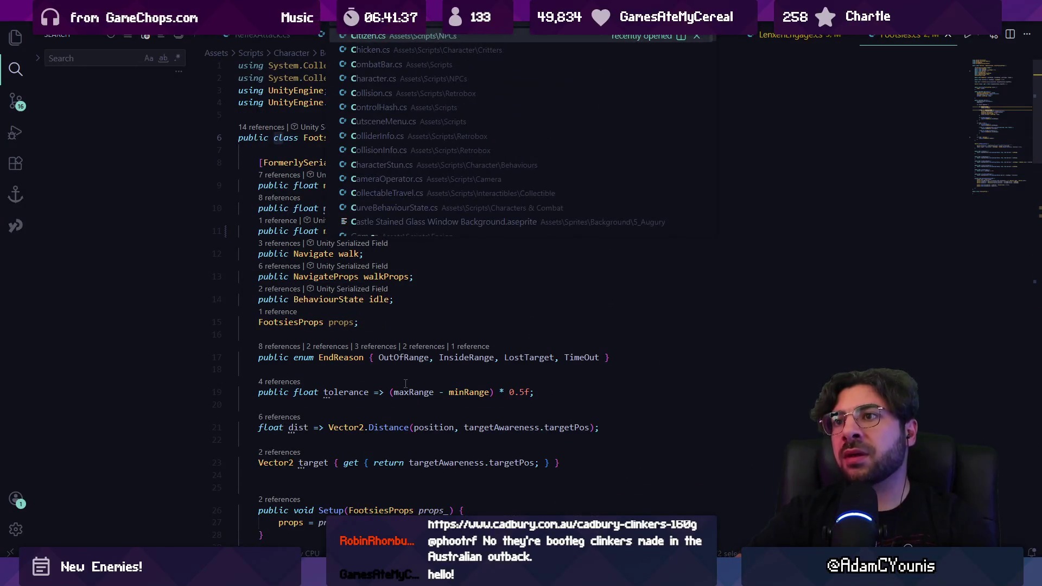
{"action": "type", "text": "lenxen"}
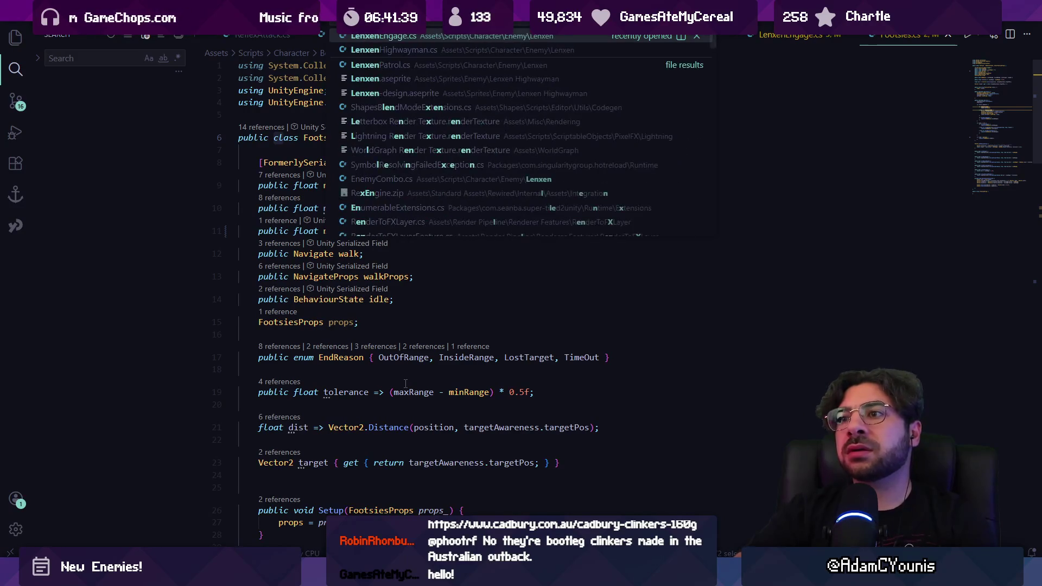
{"action": "key", "text": "Return"}
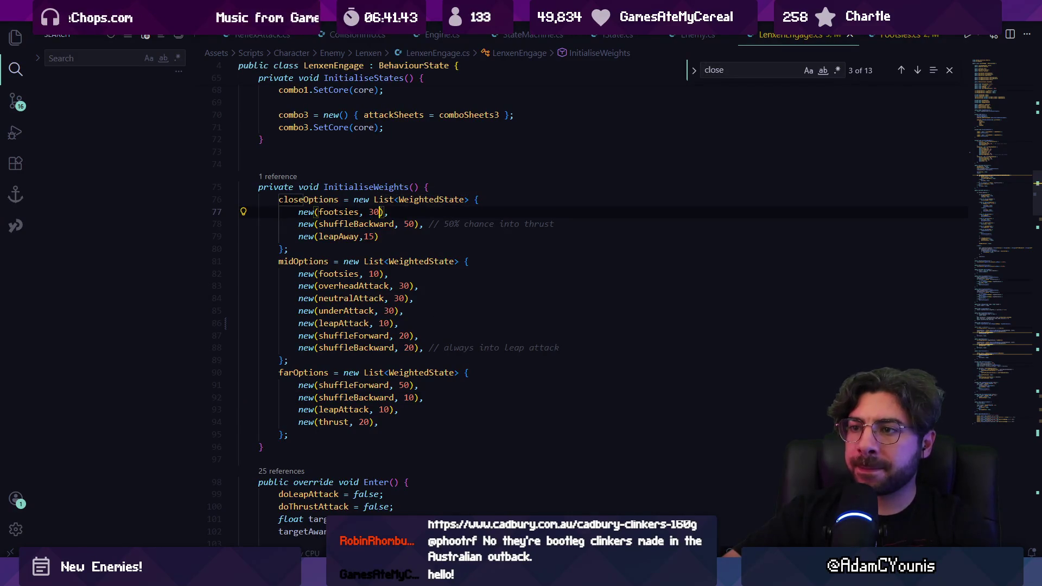
{"action": "scroll", "coordinate": [425, 239], "scroll_direction": "up", "scroll_amount": 2}
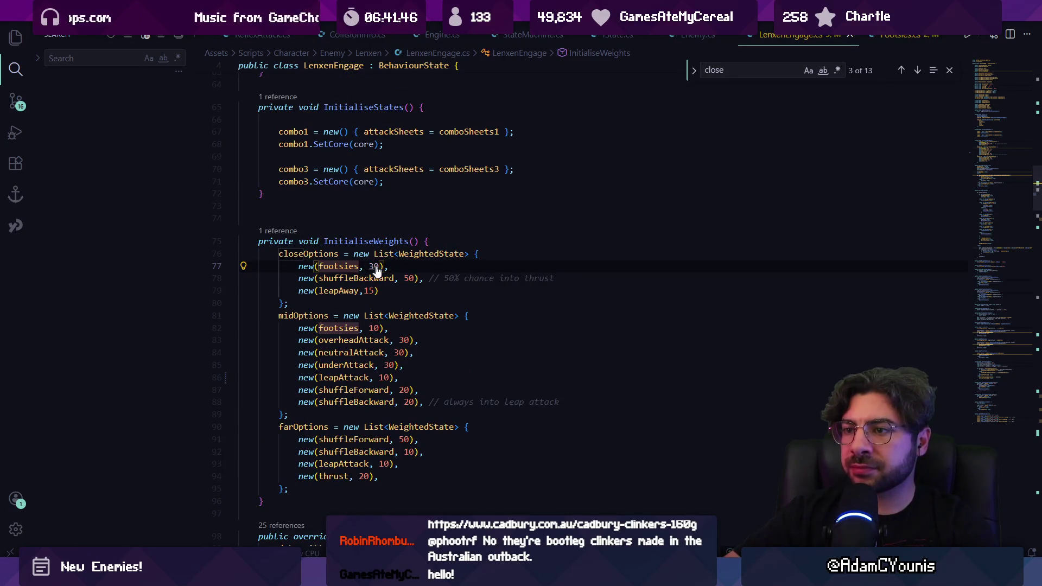
{"action": "left_click", "coordinate": [419, 278]}
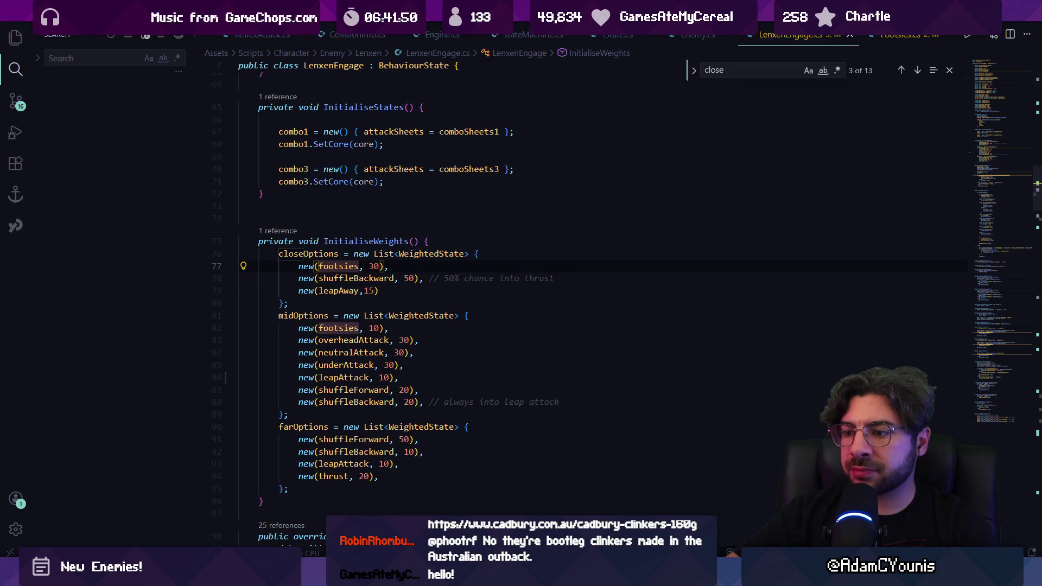
{"action": "key", "text": "alt+Tab"}
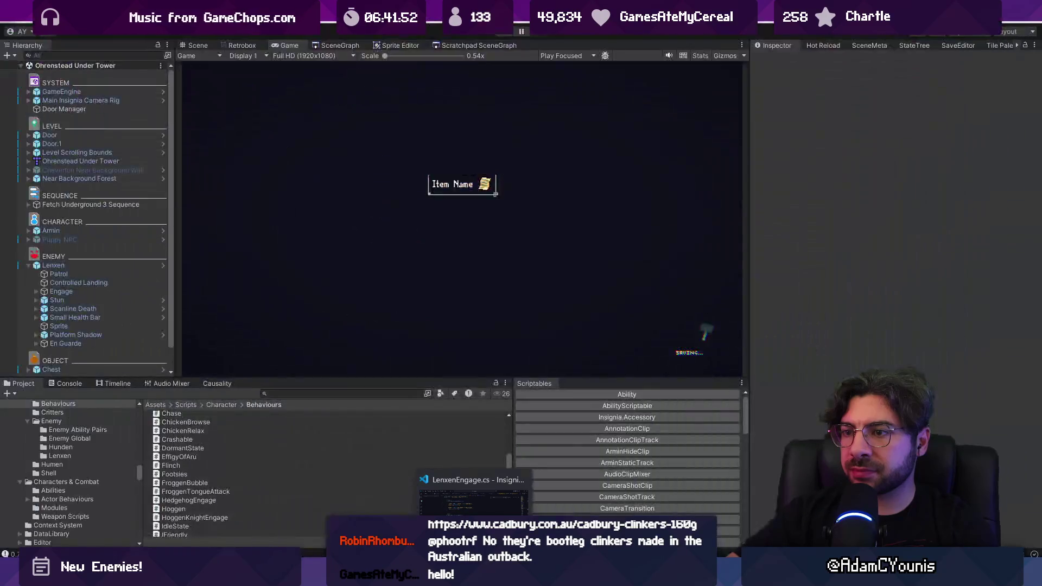
- Lower the Lenxen Highwayman prefab's Footsies Max Time from 1.5 to 1, then enter Play mode
{"action": "left_click", "coordinate": [164, 266]}
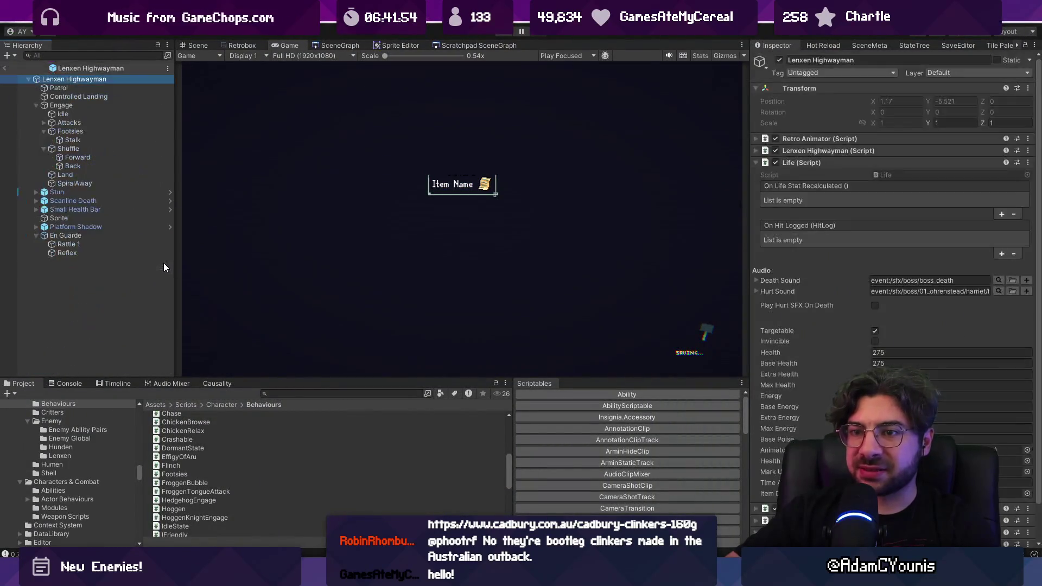
{"action": "left_click", "coordinate": [92, 130]}
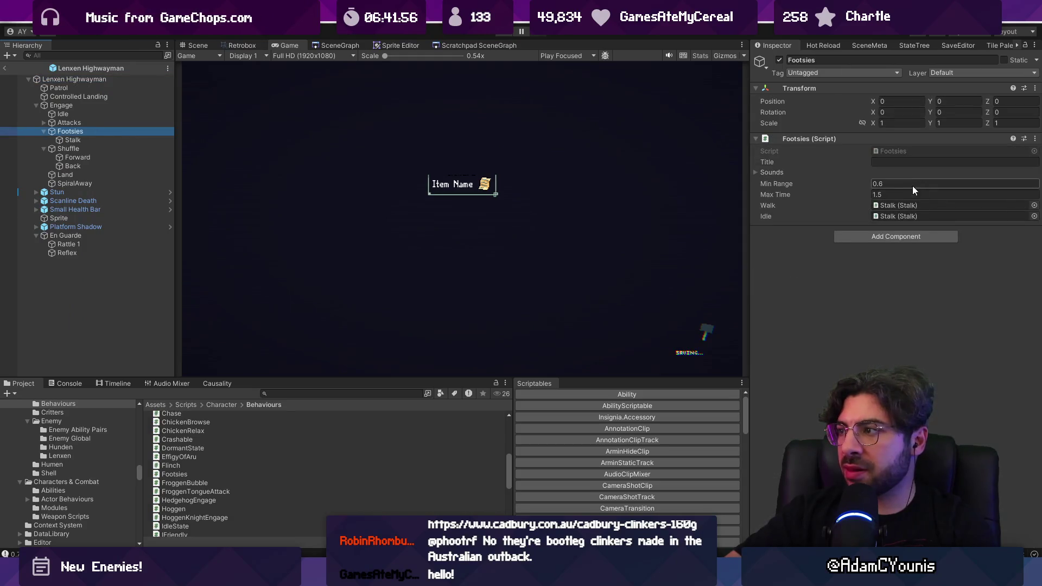
{"action": "key", "text": "Tab"}
{"action": "type", "text": "1"}
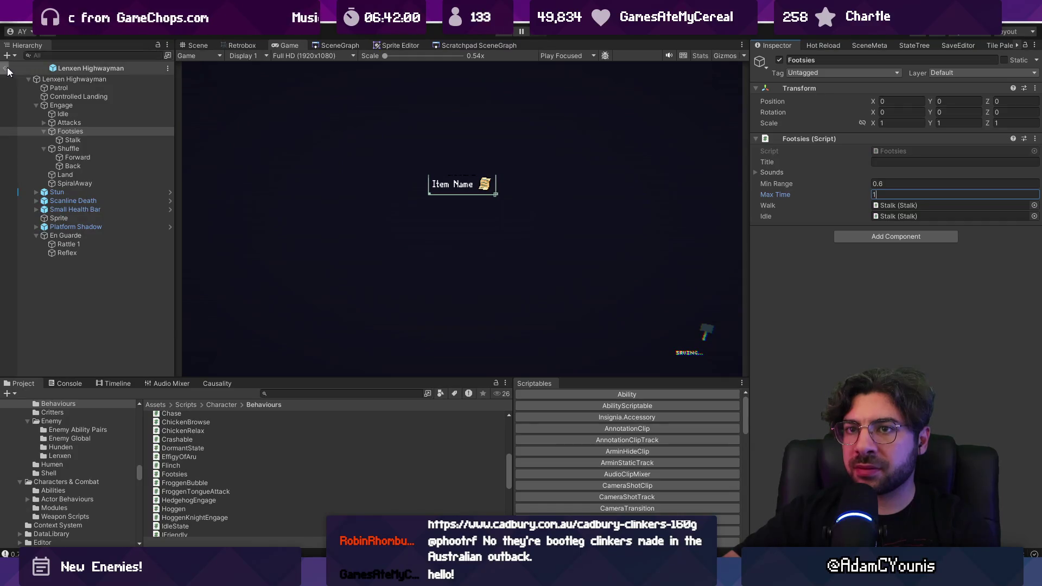
{"action": "left_click", "coordinate": [8, 69]}
{"action": "left_click", "coordinate": [502, 33]}
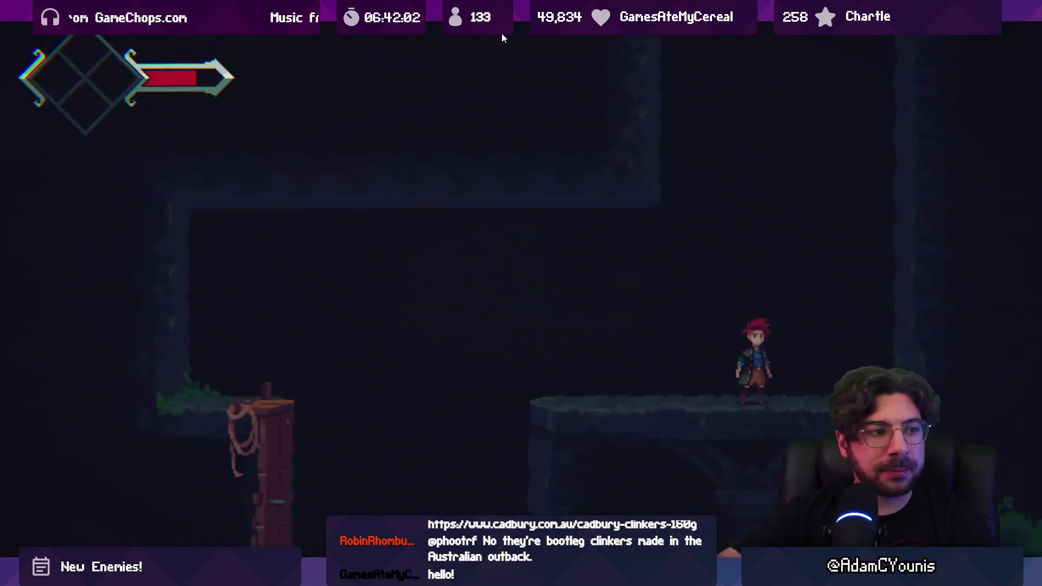
- Drop into the lower area and defeat the first cat enemy
{"action": "key", "text": "space"}
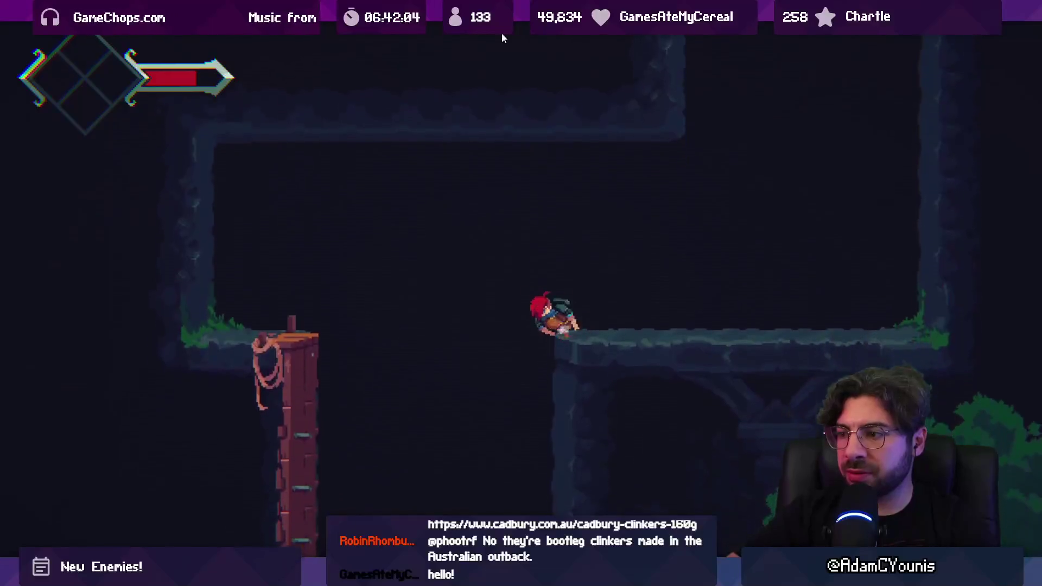
{"action": "key", "text": "Left"}
{"action": "key", "text": "Right"}
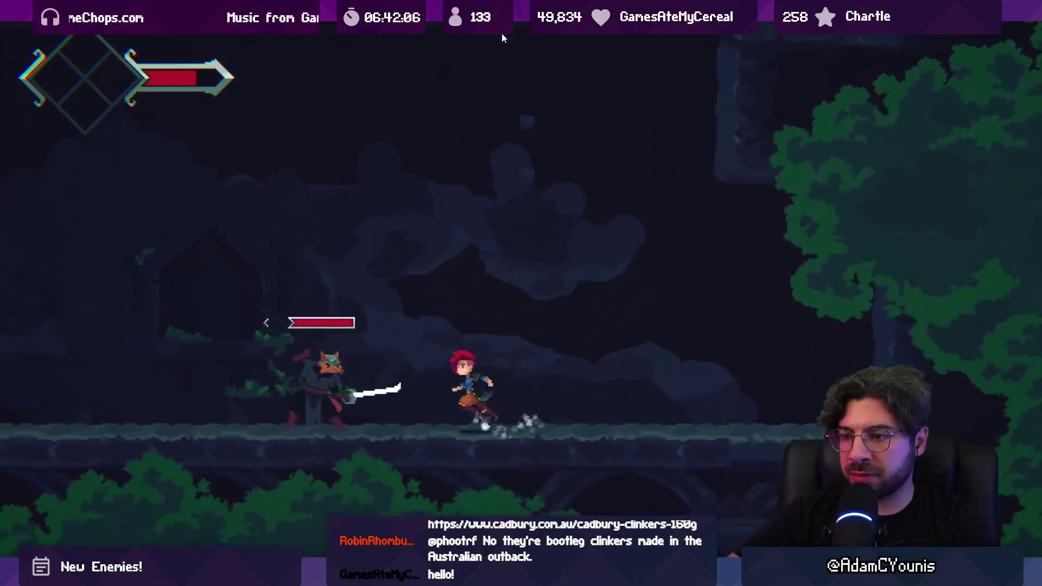
{"action": "key", "text": "Left"}
{"action": "key", "text": "x"}
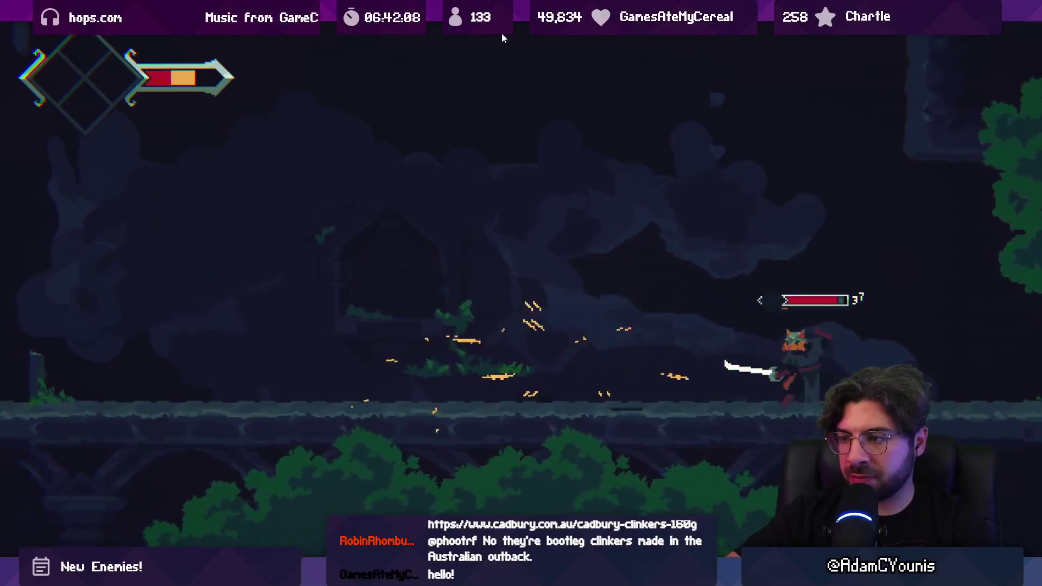
{"action": "key", "text": "Right"}
{"action": "key", "text": "x"}
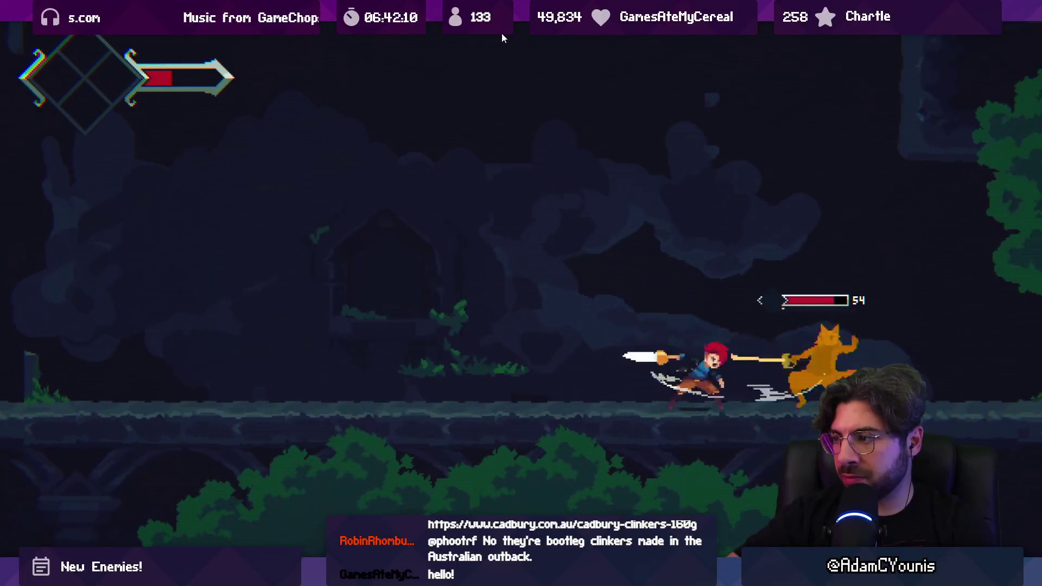
{"action": "key", "text": "Left"}
{"action": "key", "text": "x"}
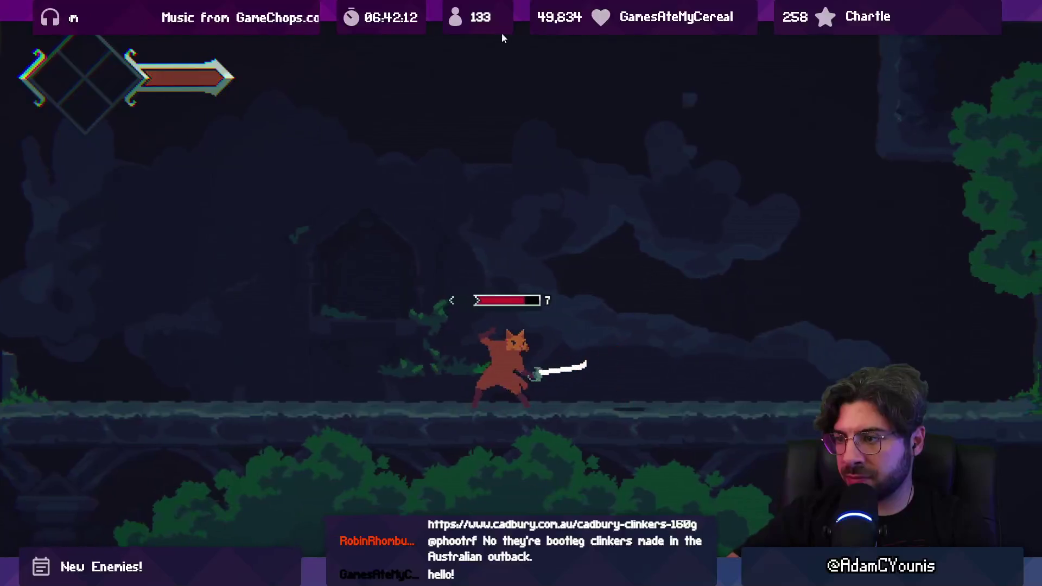
{"action": "key", "text": "x"}
- Fight the next cat enemy using dashes, jumps and slashes
{"action": "key", "text": "Left"}
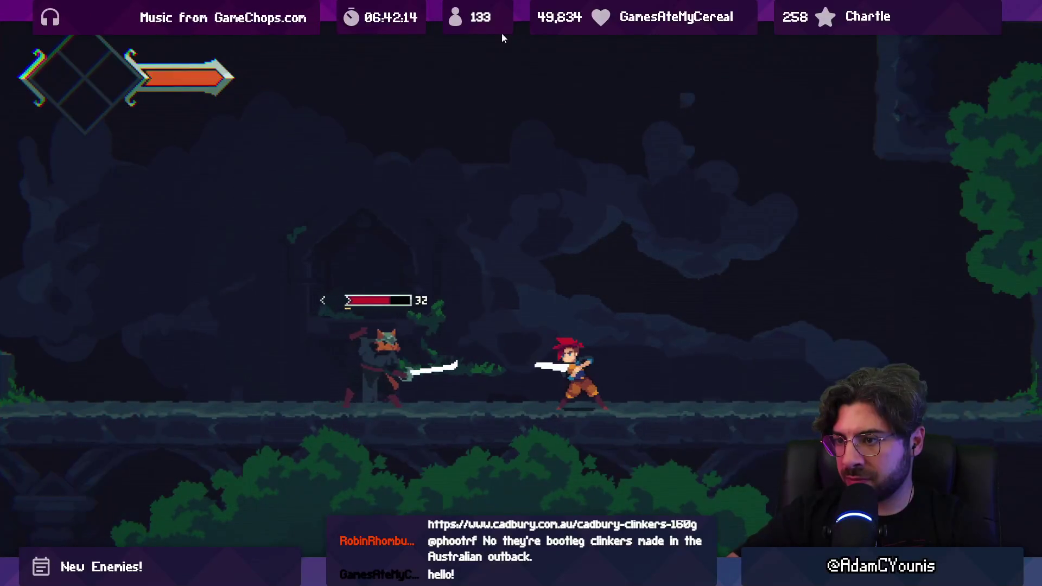
{"action": "key", "text": "Left"}
{"action": "key", "text": "x"}
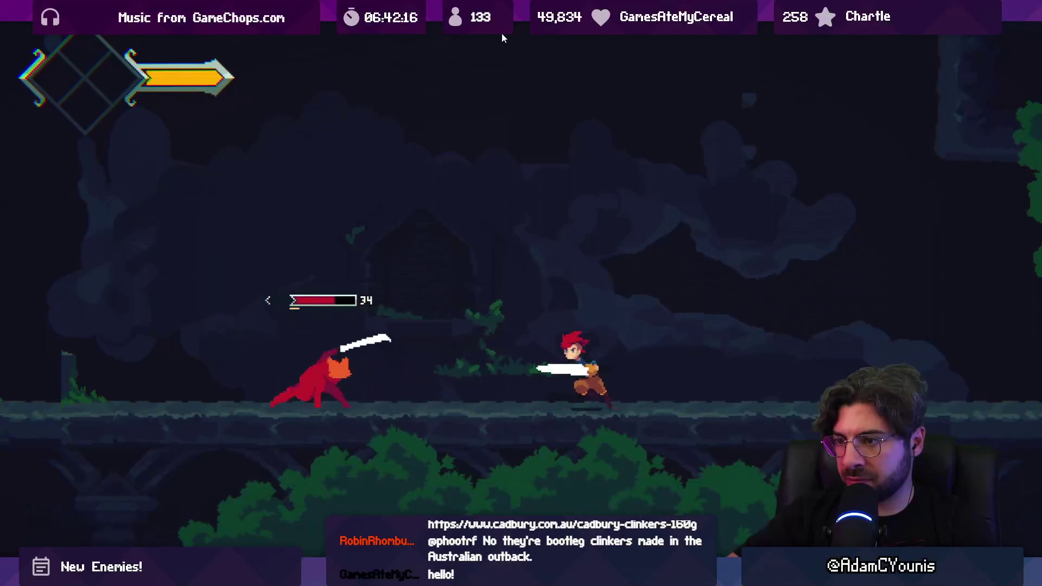
{"action": "key", "text": "z"}
{"action": "key", "text": "x"}
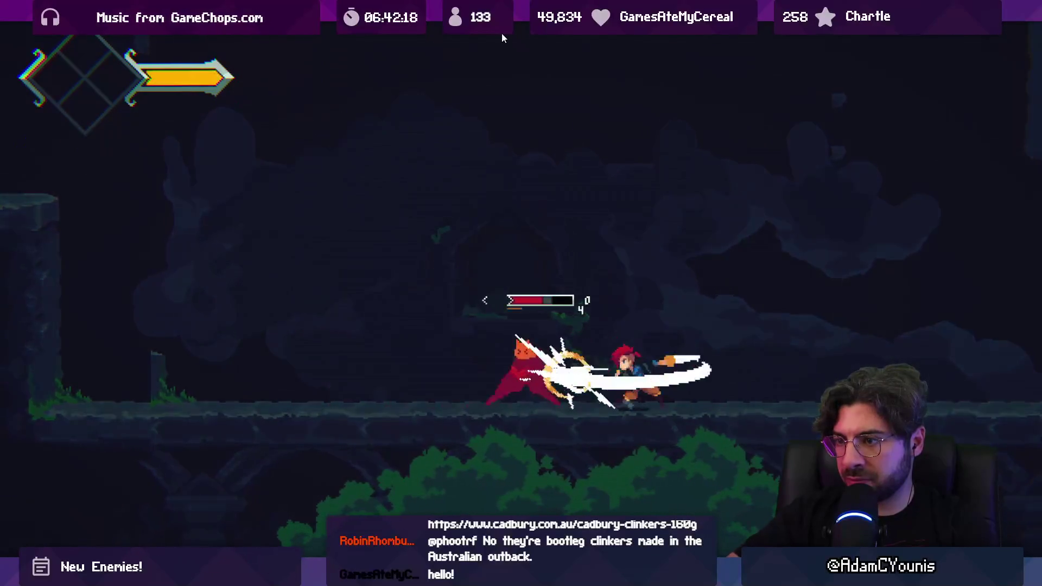
{"action": "key", "text": "x"}
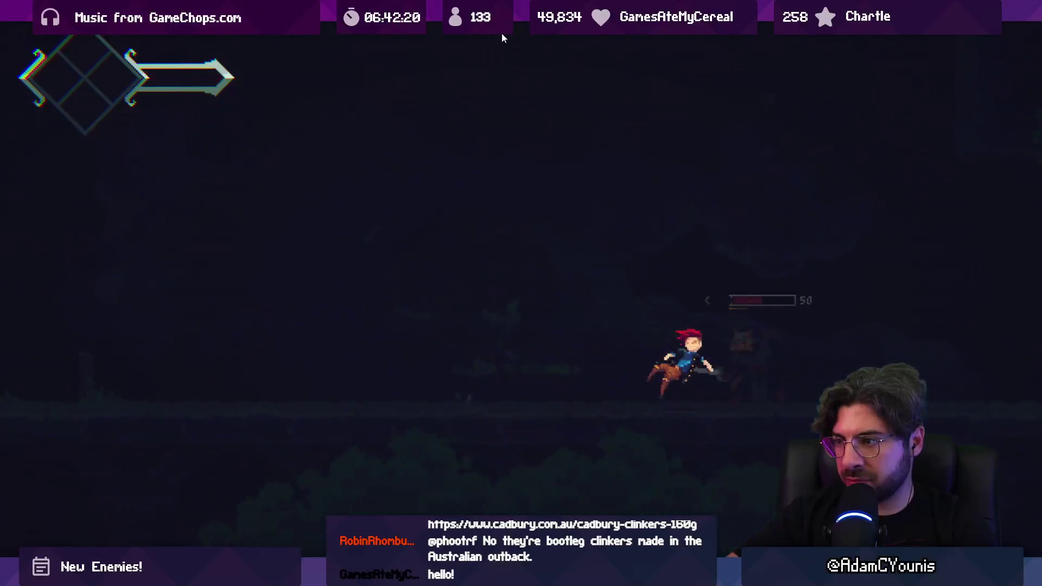
- Leave the checkpoint room and trade attacks with the cat swordsman
{"action": "key", "text": "Left"}
{"action": "key", "text": "z"}
{"action": "key", "text": "Right"}
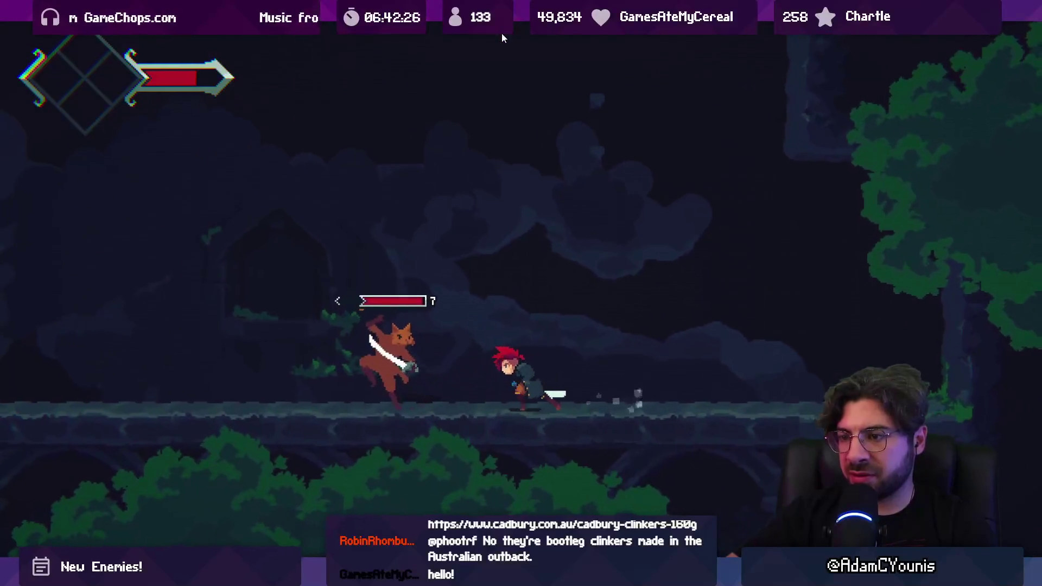
{"action": "key", "text": "x"}
{"action": "key", "text": "x"}
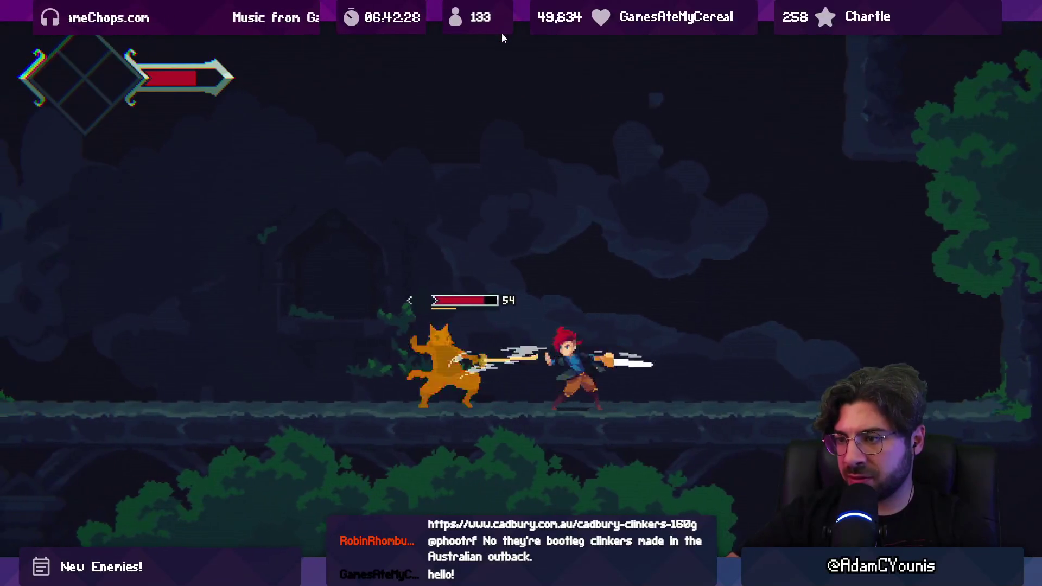
{"action": "key", "text": "x"}
{"action": "key", "text": "Right"}
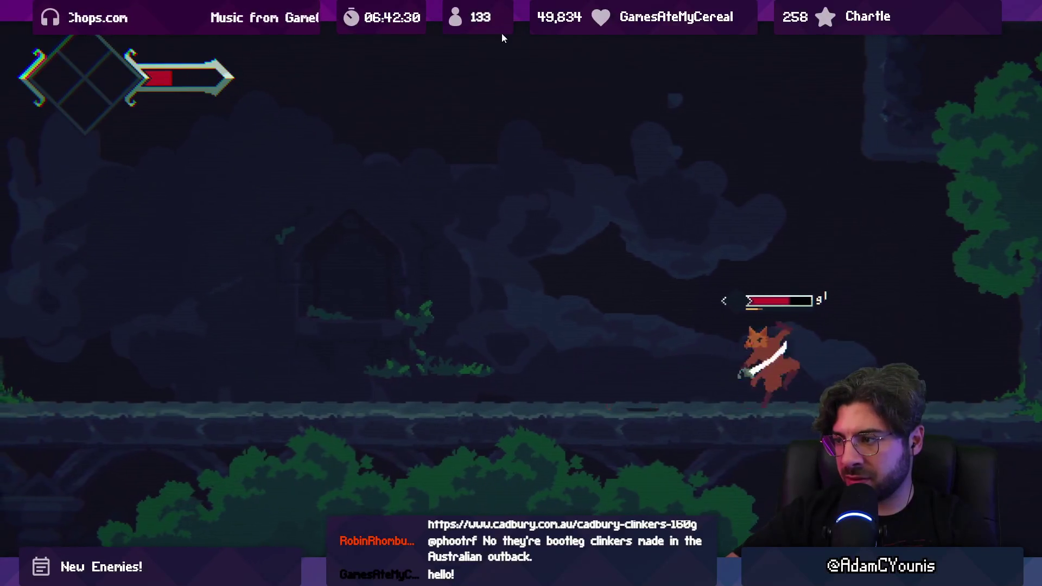
{"action": "key", "text": "x"}
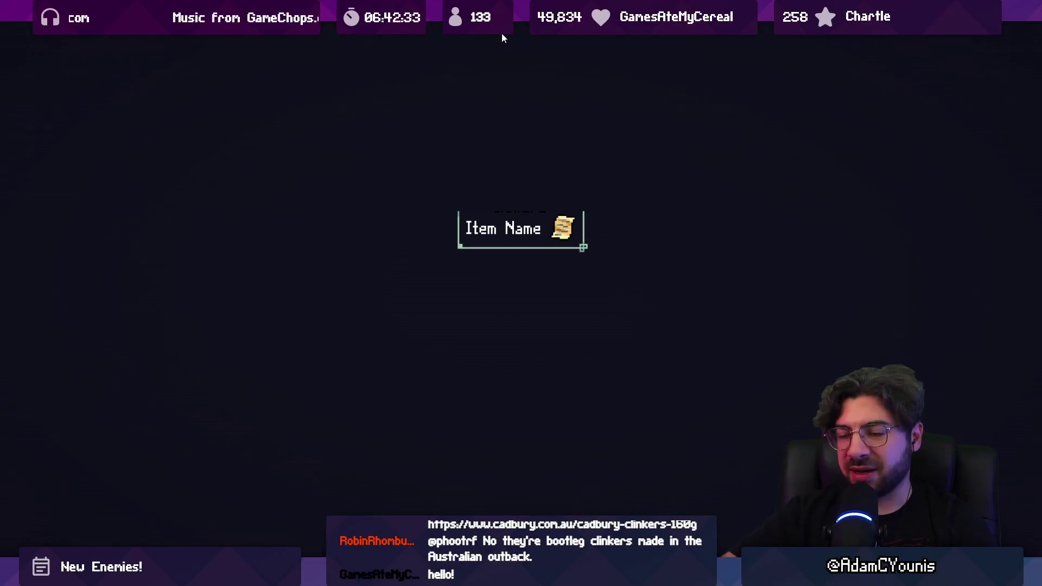
- Fight the leaping cat enemy in the lower room, then restore the normal editor layout
{"action": "key", "text": "Left"}
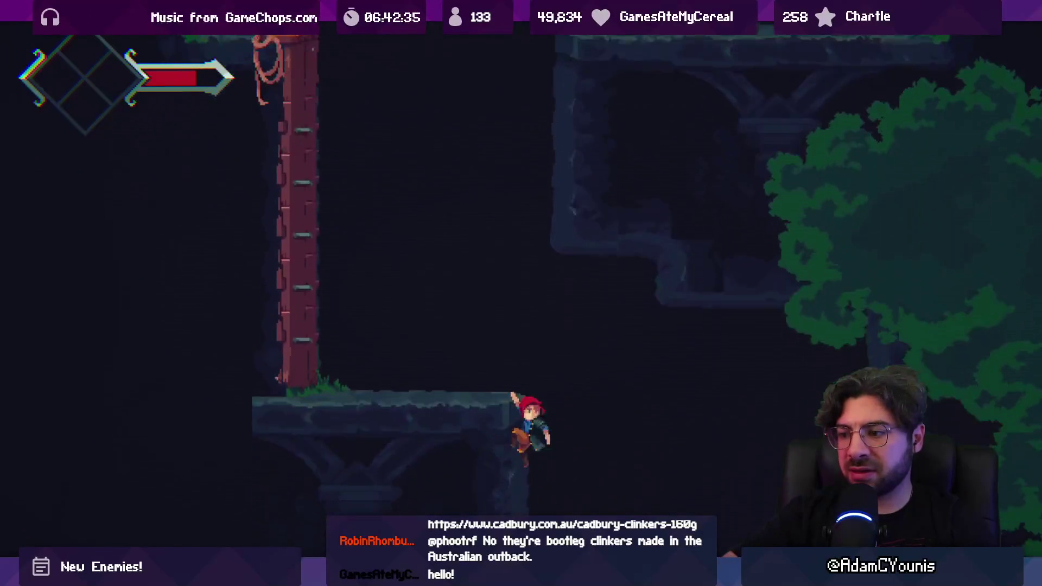
{"action": "key", "text": "x"}
{"action": "key", "text": "x"}
{"action": "key", "text": "x"}
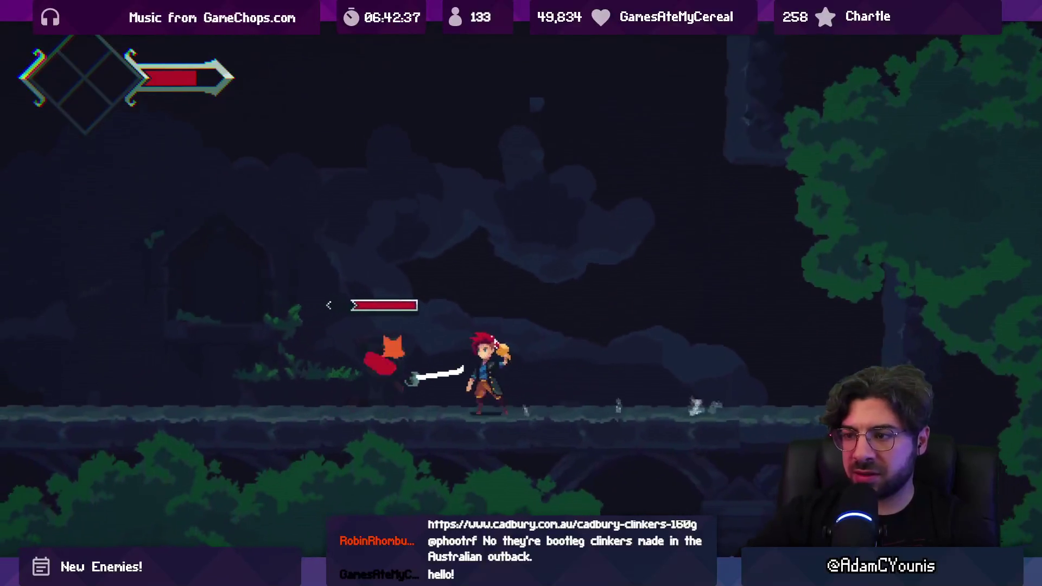
{"action": "key", "text": "x"}
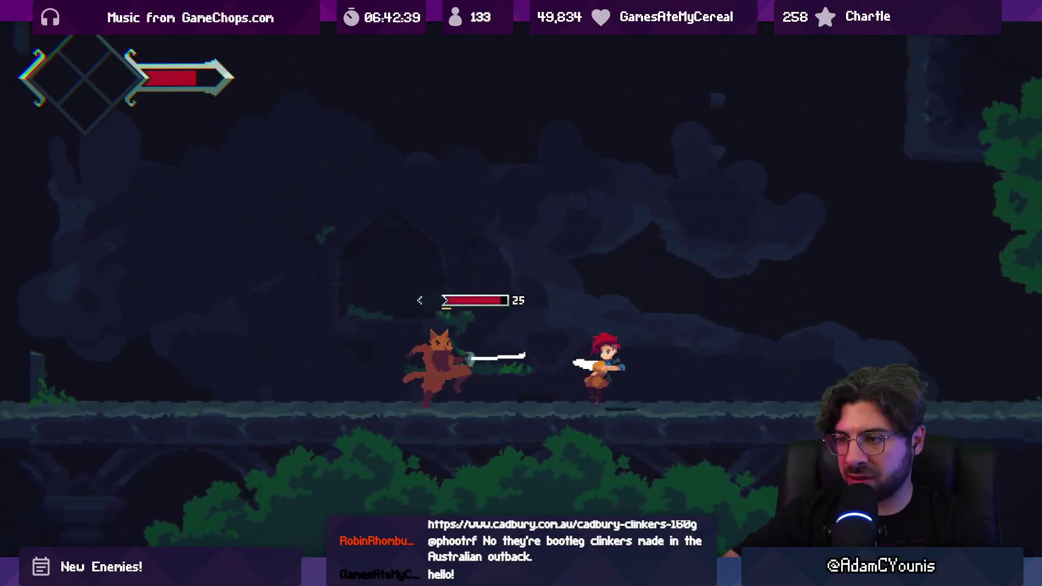
{"action": "key", "text": "x"}
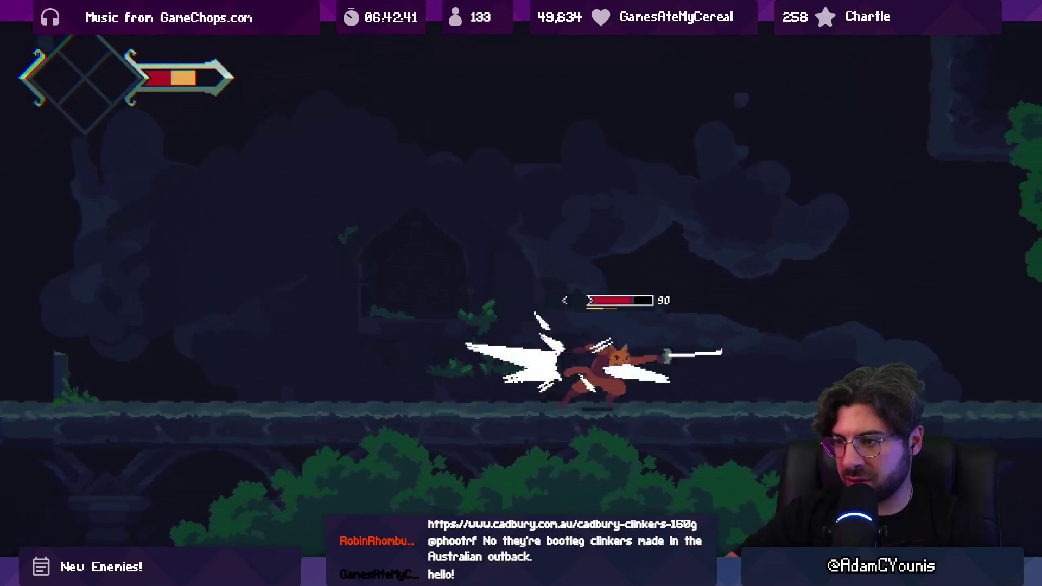
{"action": "key", "text": "Right"}
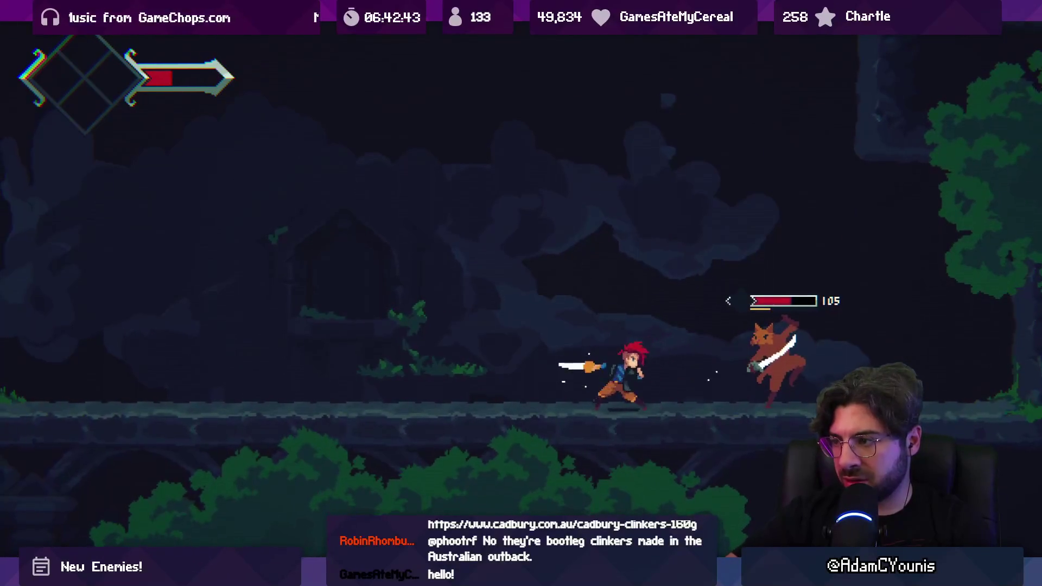
{"action": "key", "text": "x"}
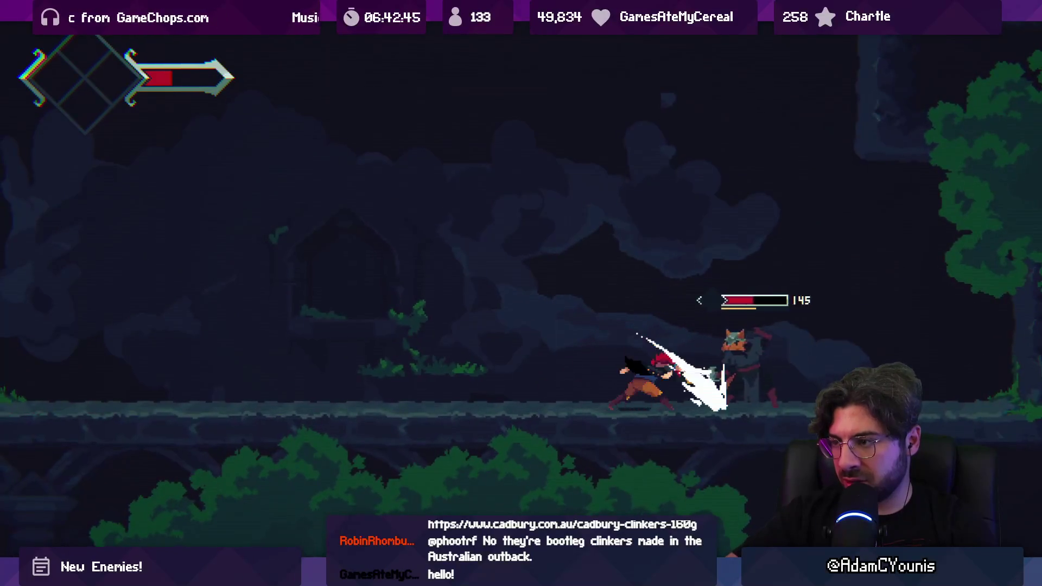
{"action": "key", "text": "x"}
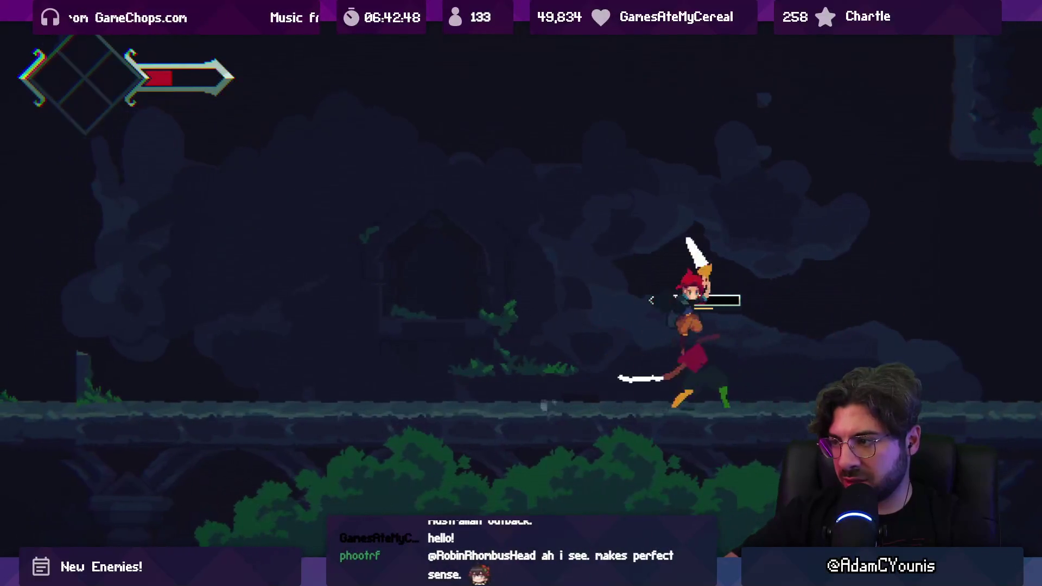
{"action": "key", "text": "x"}
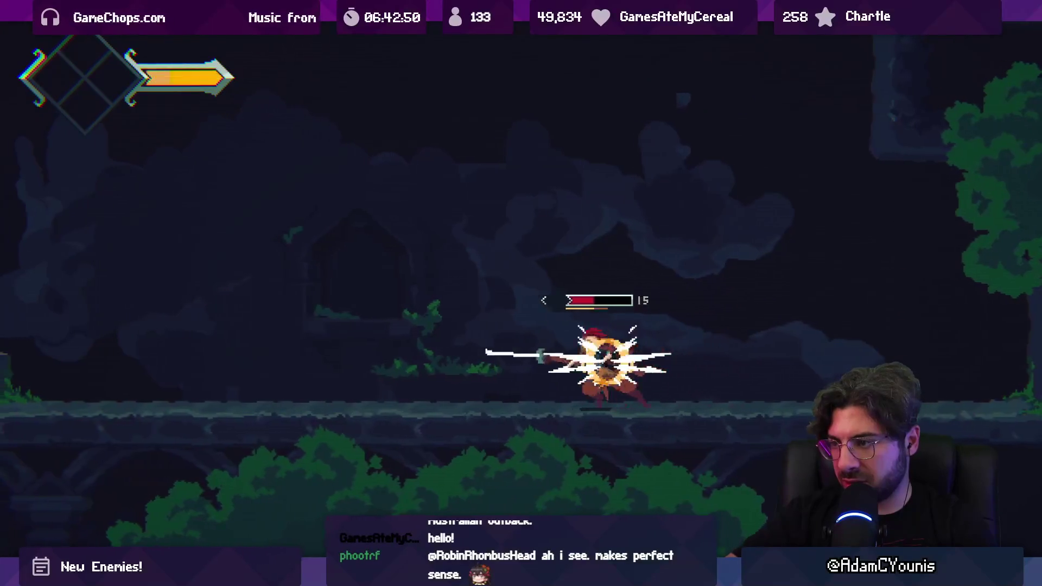
{"action": "key", "text": "shift+space"}
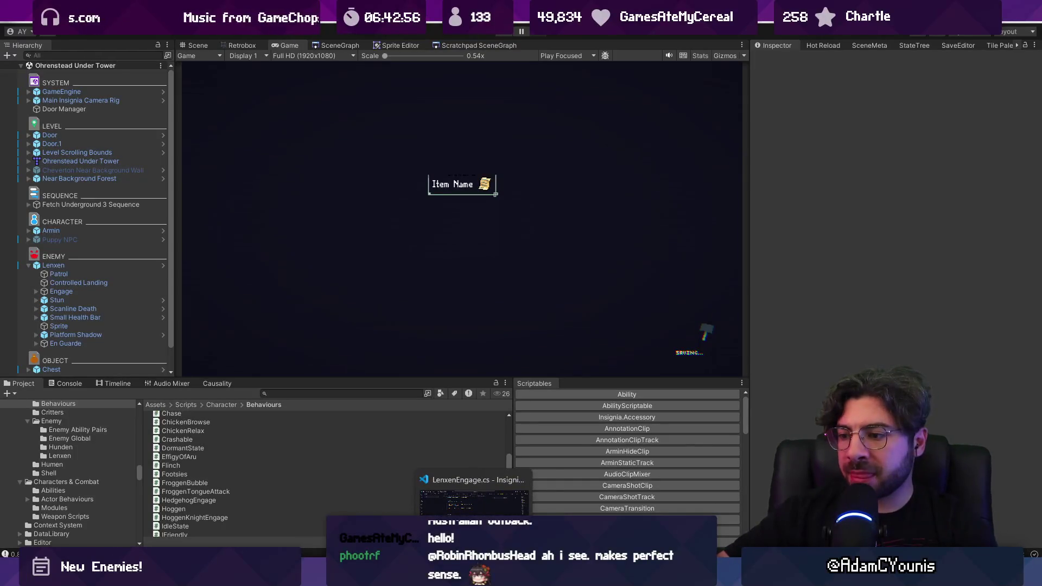
{"action": "key", "text": "alt+Tab"}
{"action": "mouse_move", "coordinate": [364, 354]}
{"action": "left_mouse_down"}
{"action": "mouse_move", "coordinate": [369, 370]}
{"action": "mouse_move", "coordinate": [707, 368]}
{"action": "mouse_move", "coordinate": [376, 367]}
{"action": "mouse_move", "coordinate": [630, 367]}
{"action": "mouse_move", "coordinate": [357, 356]}
{"action": "left_mouse_up"}
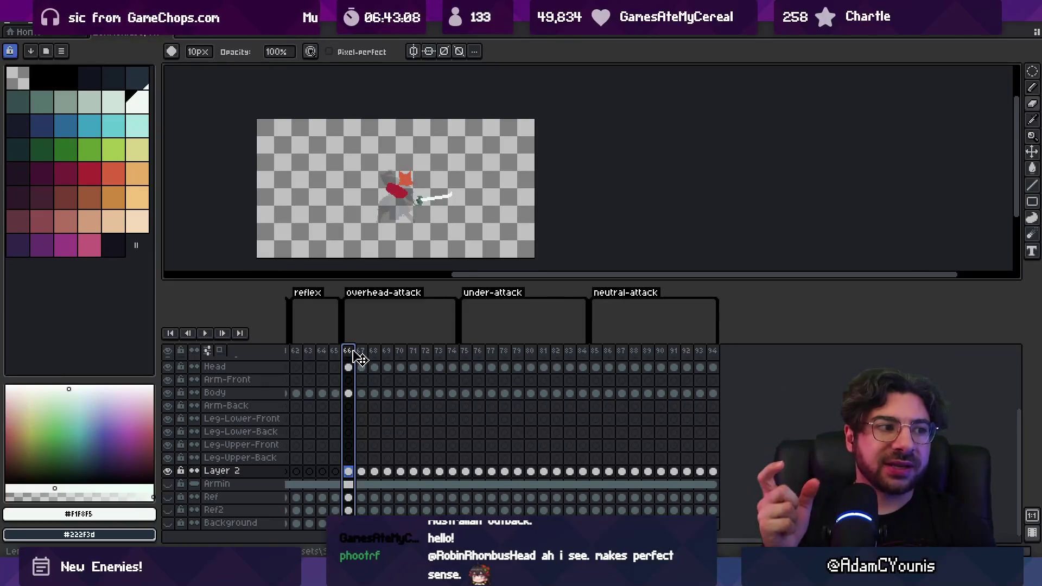
{"action": "mouse_move", "coordinate": [350, 356]}
{"action": "left_mouse_down"}
{"action": "mouse_move", "coordinate": [705, 356]}
{"action": "mouse_move", "coordinate": [368, 357]}
{"action": "mouse_move", "coordinate": [598, 371]}
{"action": "left_mouse_up"}
{"action": "mouse_move", "coordinate": [482, 355]}
{"action": "left_mouse_down"}
{"action": "mouse_move", "coordinate": [715, 363]}
{"action": "mouse_move", "coordinate": [319, 353]}
{"action": "mouse_move", "coordinate": [1015, 359]}
{"action": "left_mouse_up"}
{"action": "scroll", "coordinate": [717, 360], "scroll_direction": "right", "scroll_amount": 5}
{"action": "mouse_move", "coordinate": [383, 354]}
{"action": "left_mouse_down"}
{"action": "mouse_move", "coordinate": [463, 354]}
{"action": "mouse_move", "coordinate": [399, 353]}
{"action": "left_mouse_up"}
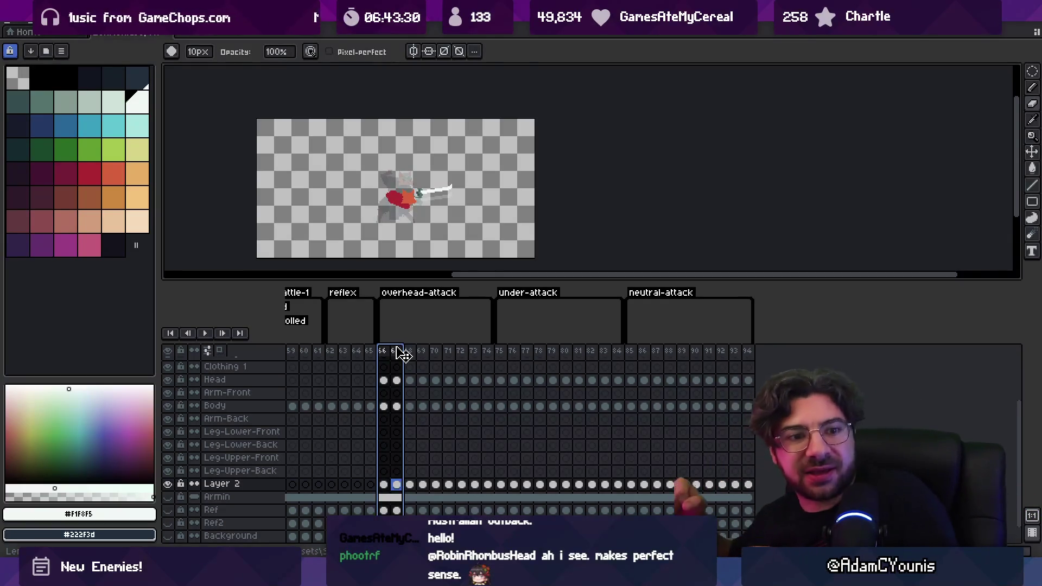
{"action": "mouse_move", "coordinate": [378, 352]}
{"action": "left_mouse_down"}
{"action": "mouse_move", "coordinate": [727, 364]}
{"action": "mouse_move", "coordinate": [333, 365]}
{"action": "mouse_move", "coordinate": [677, 358]}
{"action": "mouse_move", "coordinate": [473, 366]}
{"action": "left_mouse_up"}
{"action": "key", "text": "Escape"}
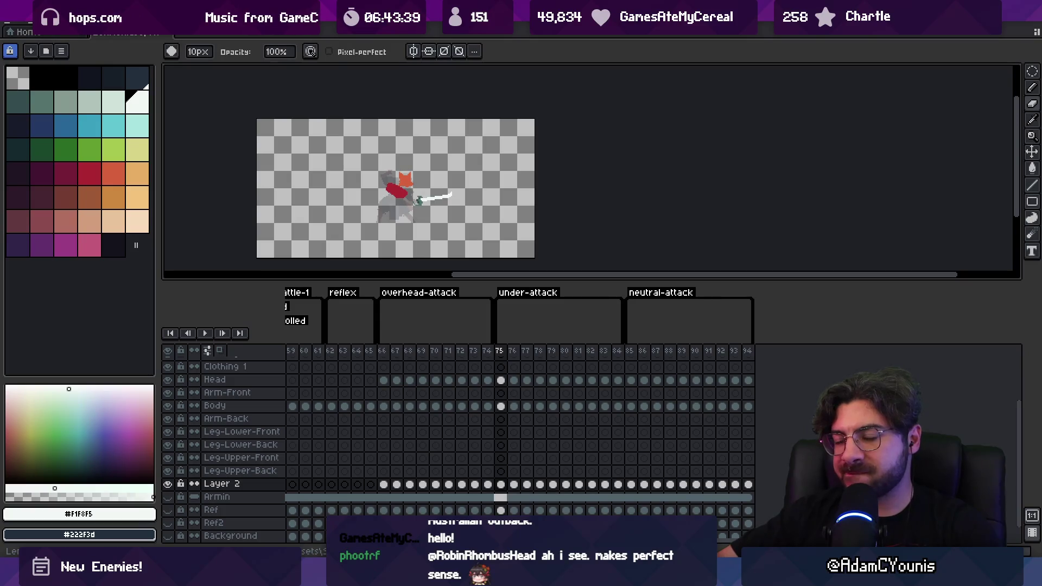
- Preview the overhead attack frames 66–71, then scroll the timeline back to the first frames
{"action": "left_click", "coordinate": [385, 357]}
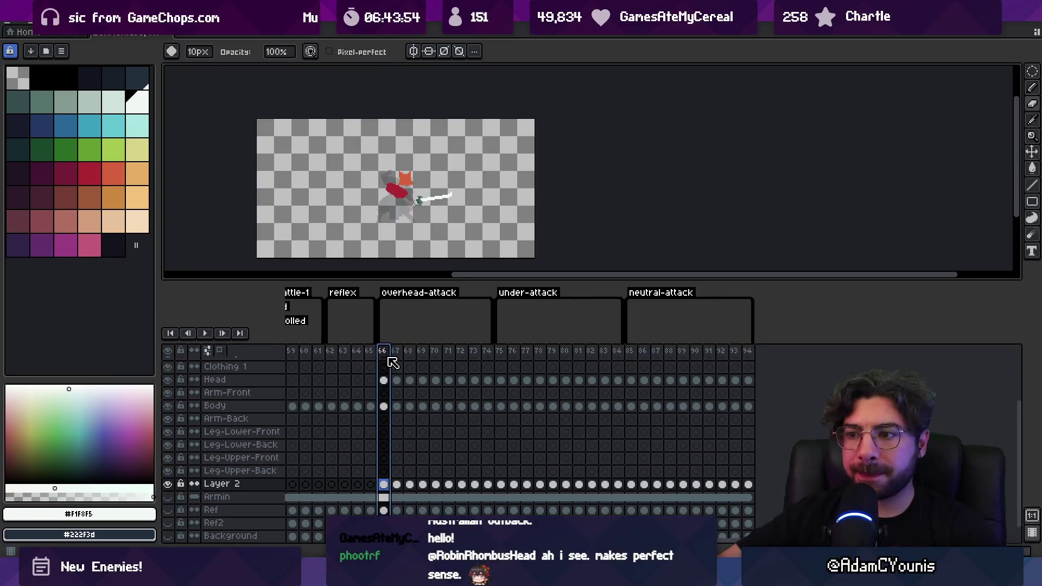
{"action": "mouse_move", "coordinate": [393, 356]}
{"action": "left_mouse_down"}
{"action": "mouse_move", "coordinate": [733, 361]}
{"action": "mouse_move", "coordinate": [386, 362]}
{"action": "left_mouse_up"}
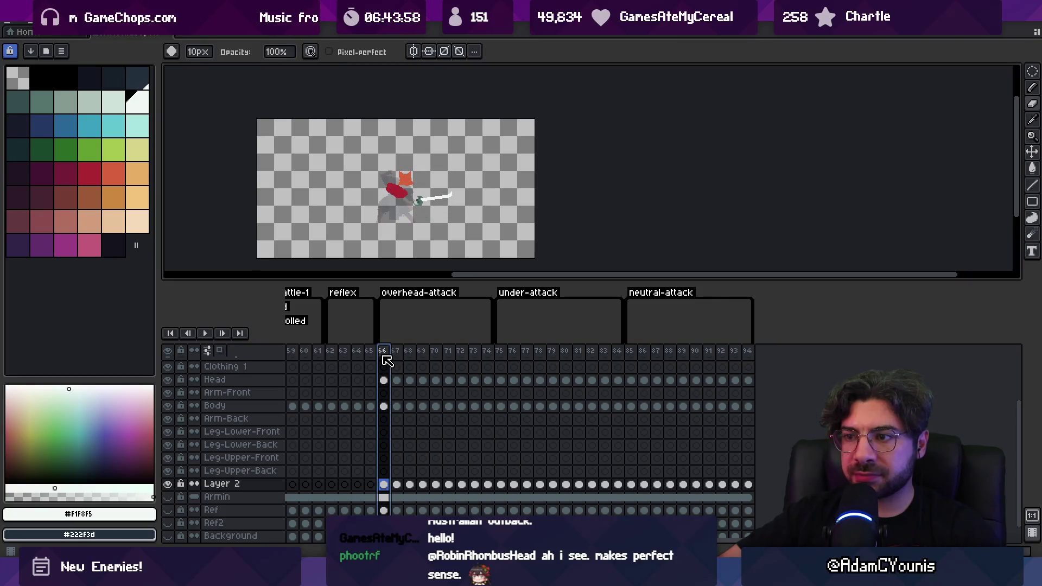
{"action": "scroll", "coordinate": [435, 359], "scroll_direction": "left", "scroll_amount": 5}
{"action": "mouse_move", "coordinate": [514, 353]}
{"action": "left_mouse_down"}
{"action": "mouse_move", "coordinate": [559, 358]}
{"action": "mouse_move", "coordinate": [260, 350]}
{"action": "mouse_move", "coordinate": [369, 353]}
{"action": "mouse_move", "coordinate": [325, 352]}
{"action": "mouse_move", "coordinate": [361, 353]}
{"action": "mouse_move", "coordinate": [343, 355]}
{"action": "left_mouse_up"}
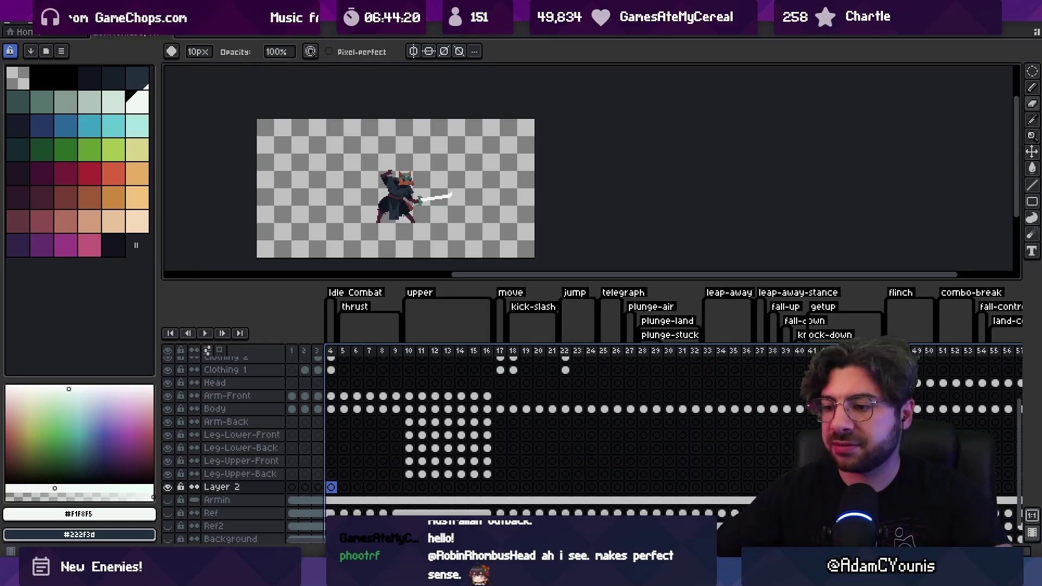
{"action": "key", "text": "alt+Tab"}
- Switch to the Insignia working design document and show its 1.2 Enemies page
{"action": "scroll", "coordinate": [465, 217], "scroll_direction": "up", "scroll_amount": 5}
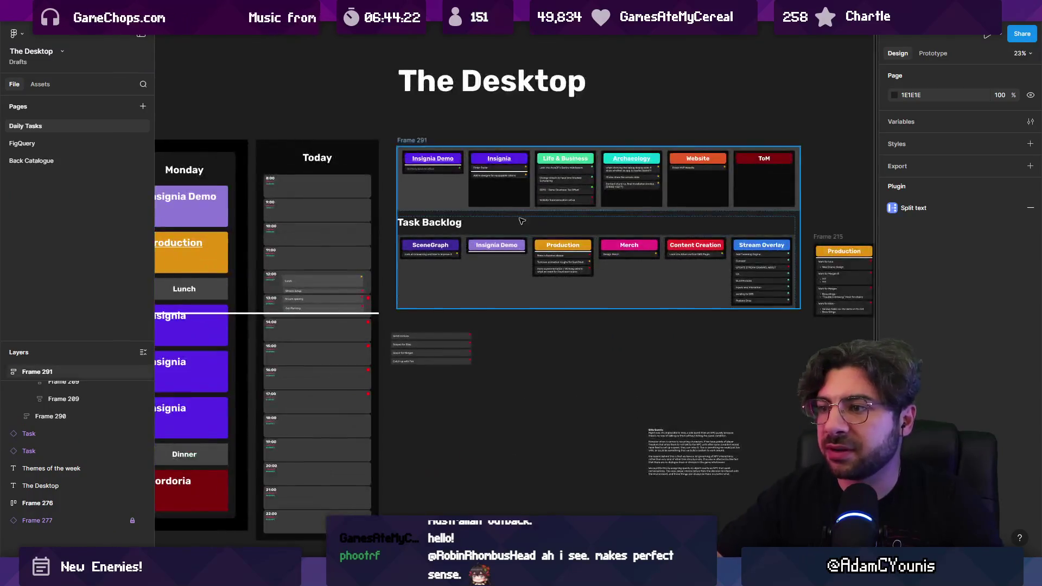
{"action": "key", "text": "ctrl+Tab"}
{"action": "key", "text": "ctrl+Tab"}
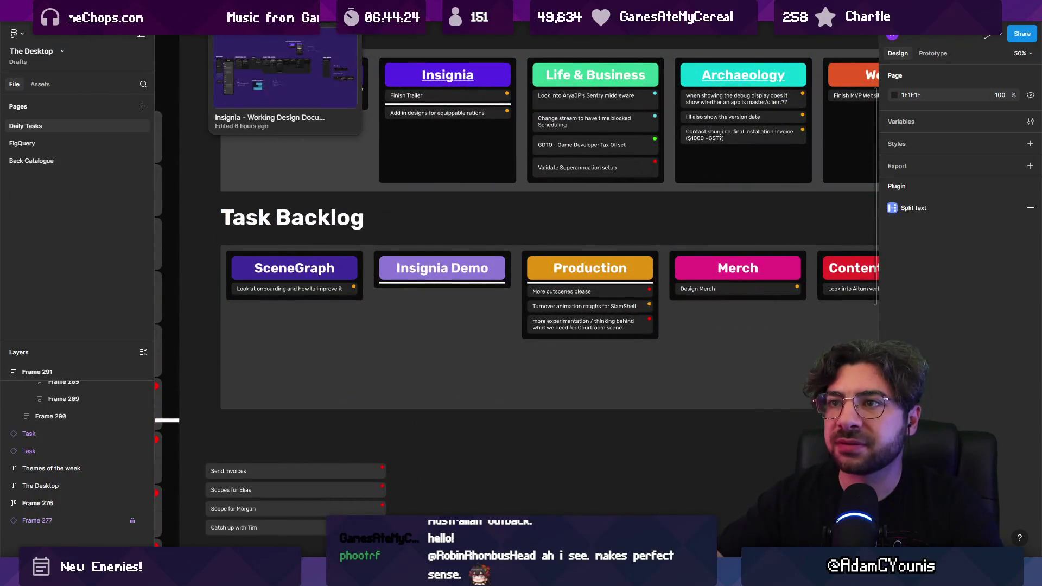
{"action": "scroll", "coordinate": [455, 210], "scroll_direction": "up", "scroll_amount": 10}
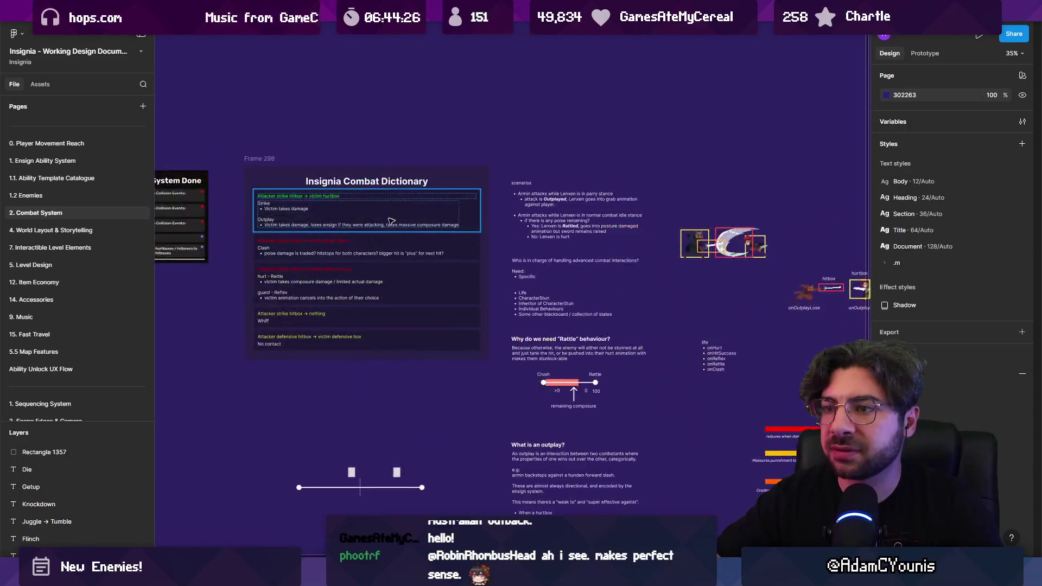
{"action": "scroll", "coordinate": [408, 201], "scroll_direction": "up", "scroll_amount": 3}
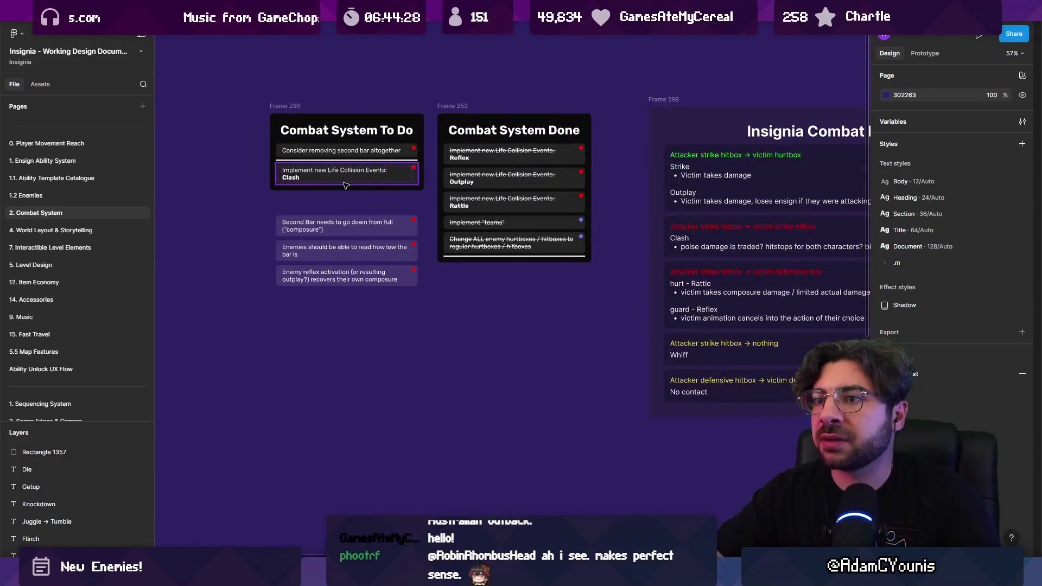
{"action": "left_click", "coordinate": [345, 185]}
{"action": "scroll", "coordinate": [216, 210], "scroll_direction": "down", "scroll_amount": 8}
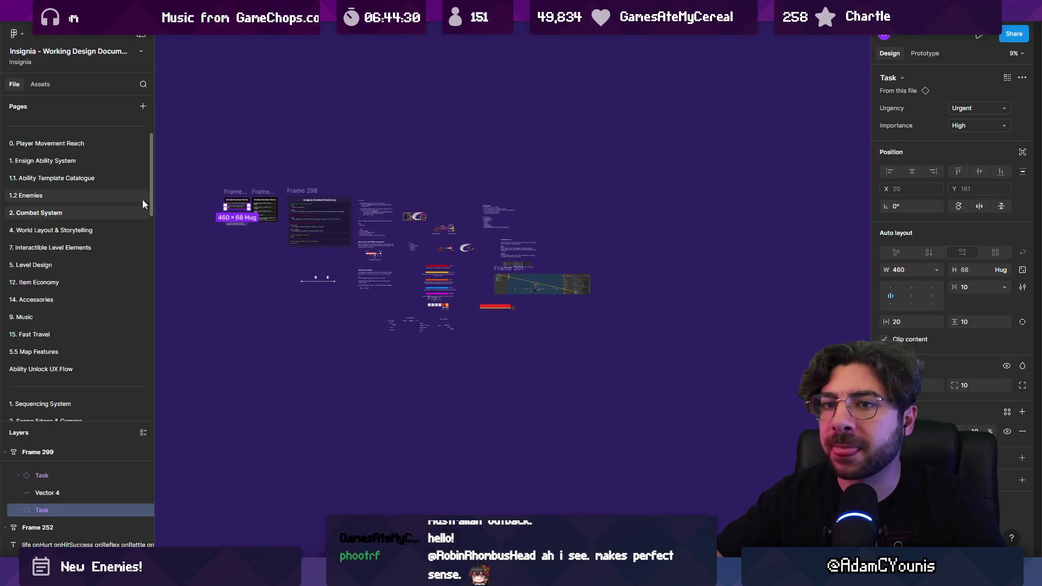
{"action": "left_click", "coordinate": [33, 196]}
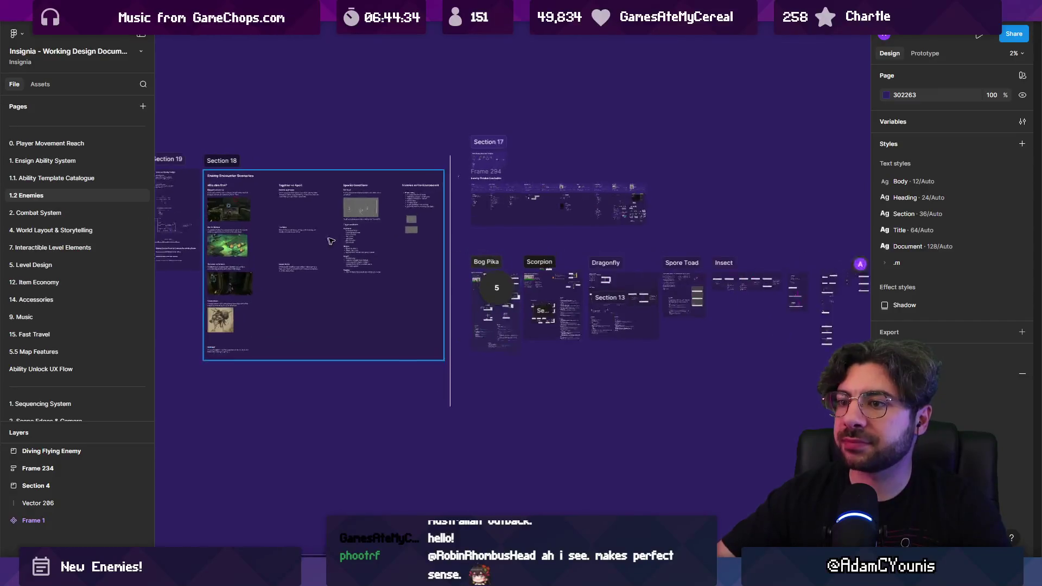
{"action": "scroll", "coordinate": [603, 205], "scroll_direction": "up", "scroll_amount": 15}
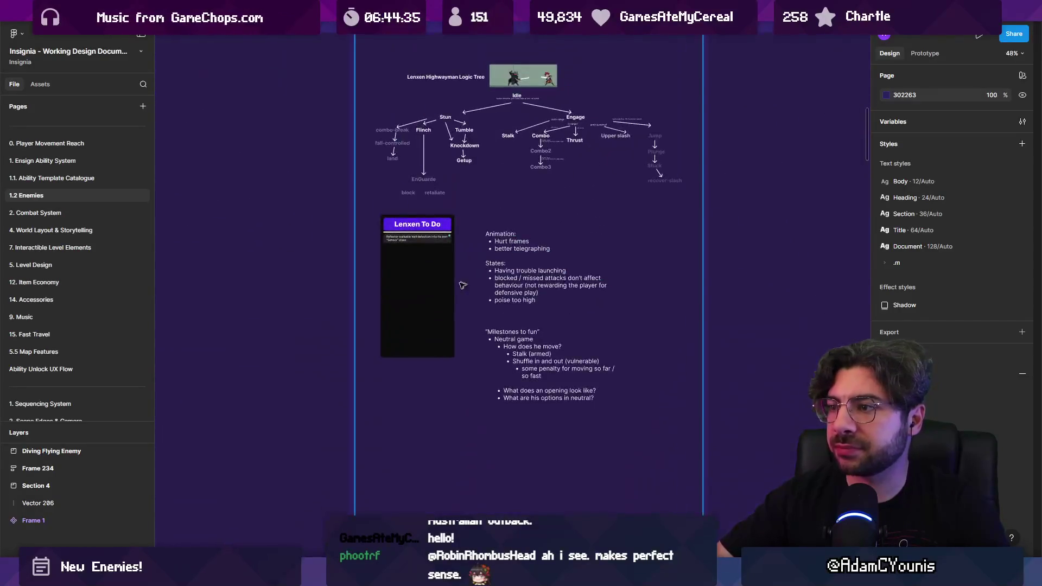
- Remove the accidentally duplicated task card from Lenxen To Do
{"action": "left_click", "coordinate": [386, 224]}
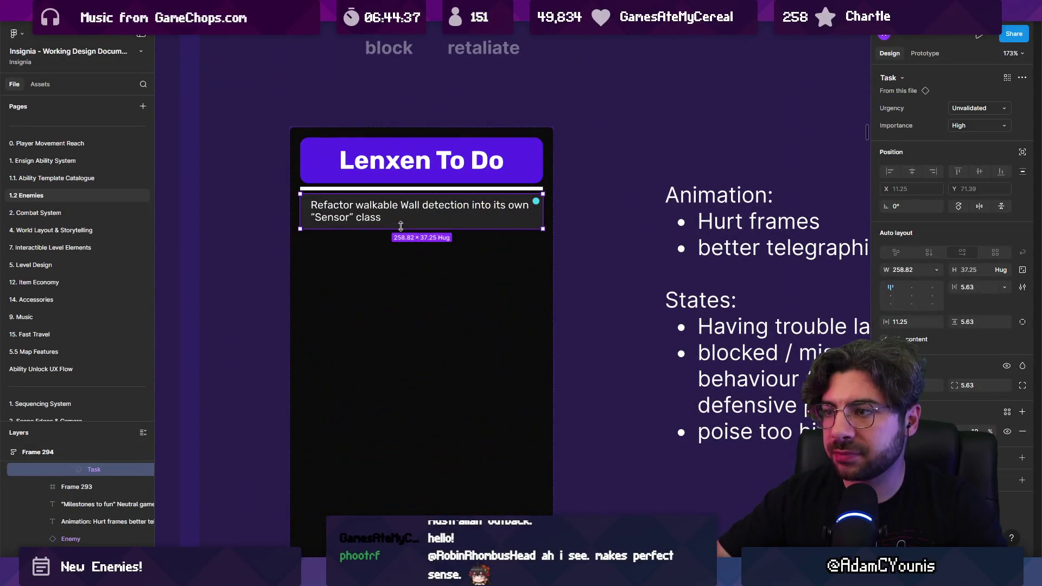
{"action": "key", "text": "ctrl+d"}
{"action": "double_click", "coordinate": [365, 221]}
{"action": "scroll", "coordinate": [365, 221], "scroll_direction": "up", "scroll_amount": 3}
{"action": "key", "text": "Escape"}
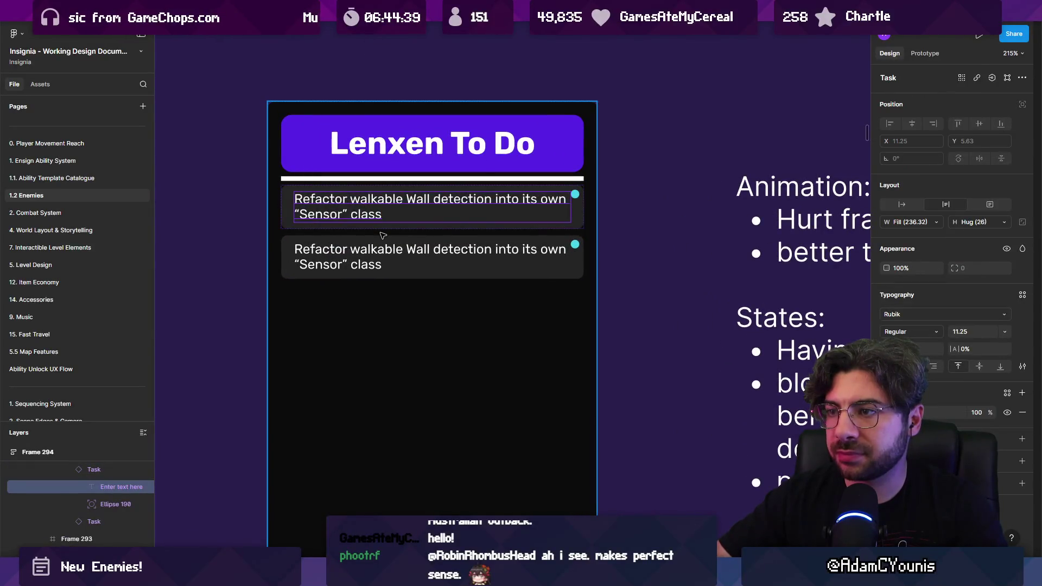
{"action": "left_click", "coordinate": [383, 254]}
{"action": "key", "text": "Delete"}
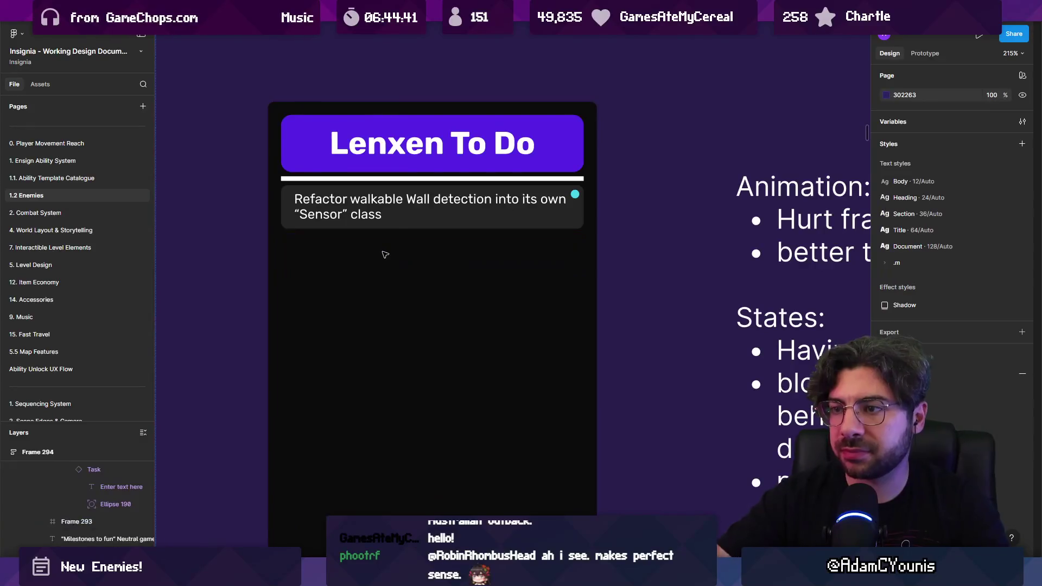
- Rewrite the task as a rattle variant: a spin move leading into his directional attacks
{"action": "left_click", "coordinate": [364, 215]}
{"action": "key", "text": "Return"}
{"action": "type", "text": "Do a variant of rattle"}
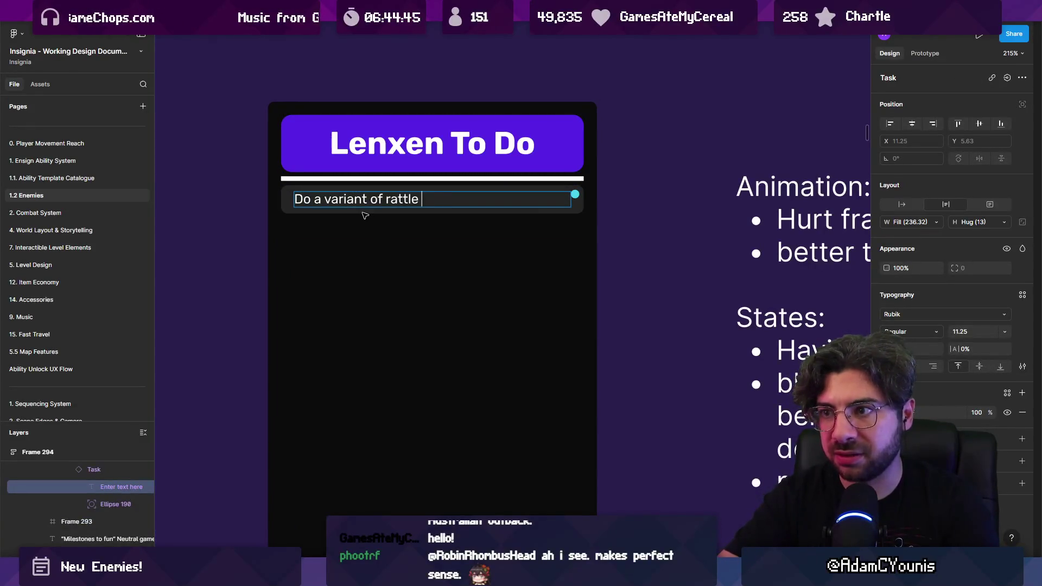
{"action": "type", "text": "move that leads into his di"}
{"action": "key", "text": "BackSpace"}
{"action": "key", "text": "BackSpace"}
{"action": "type", "text": "rectionala"}
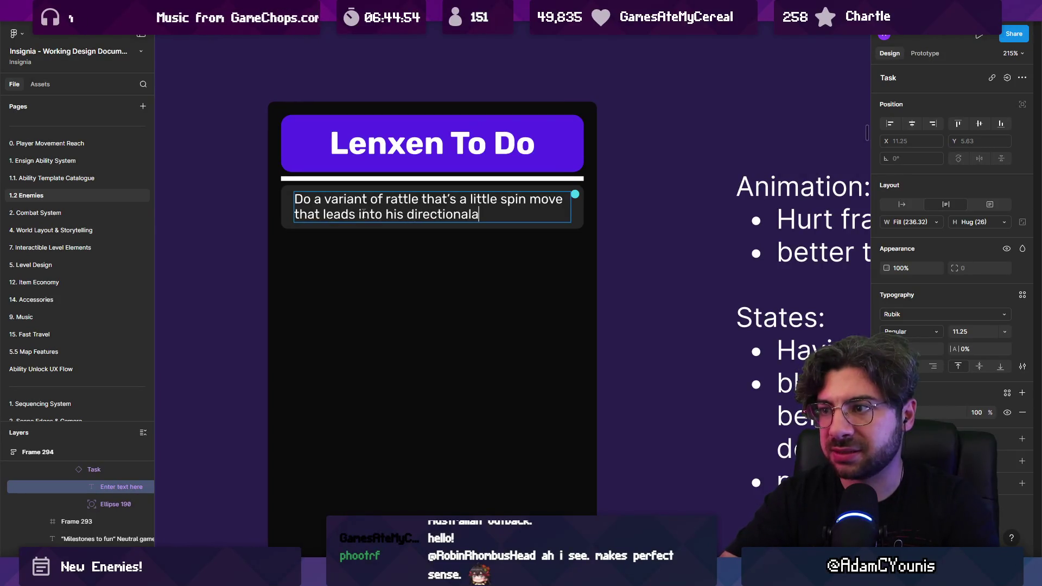
{"action": "key", "text": "BackSpace"}
{"action": "type", "text": "attacks"}
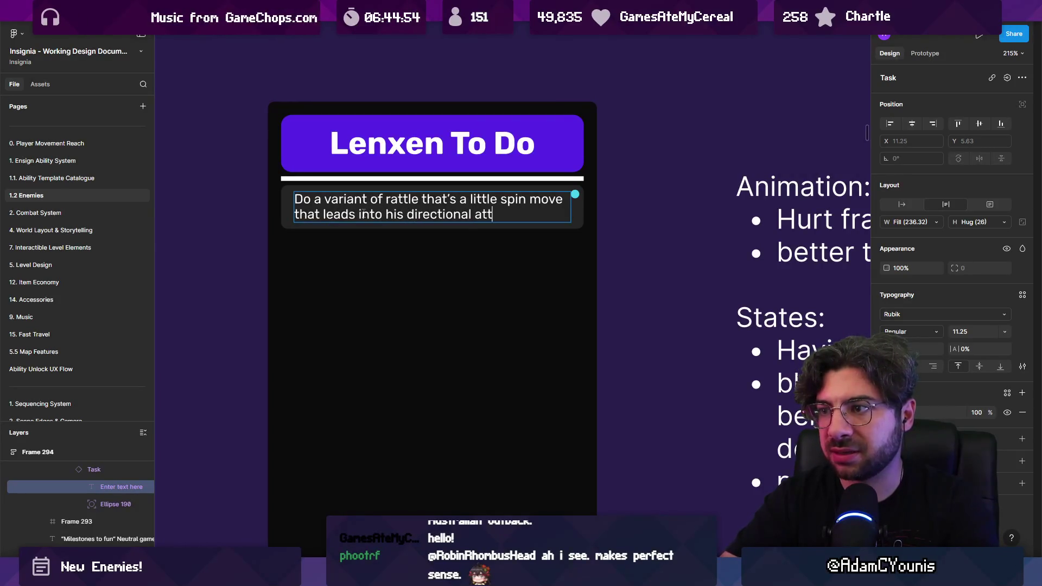
{"action": "key", "text": "Escape"}
{"action": "key", "text": "Escape"}
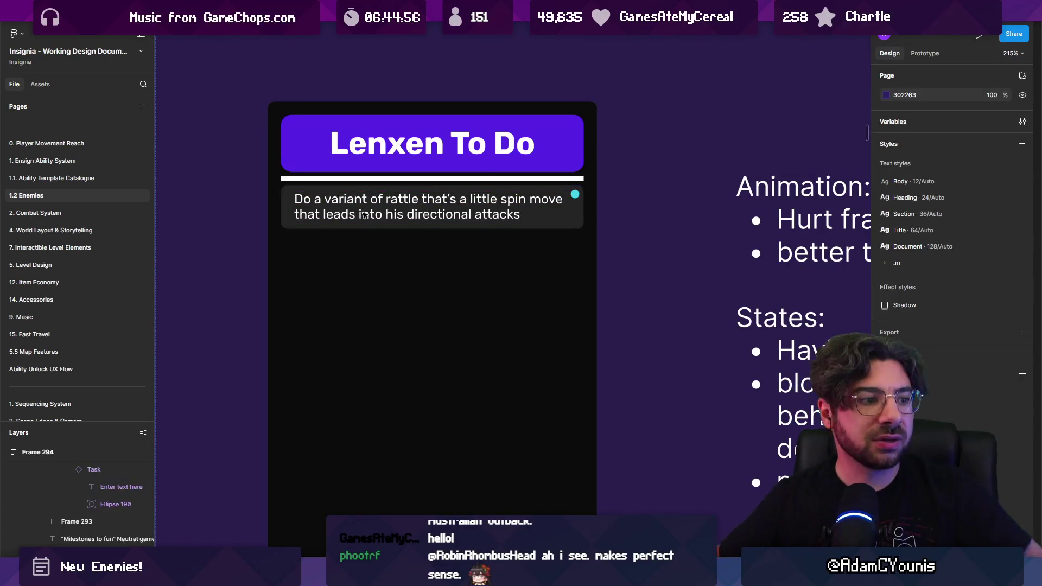